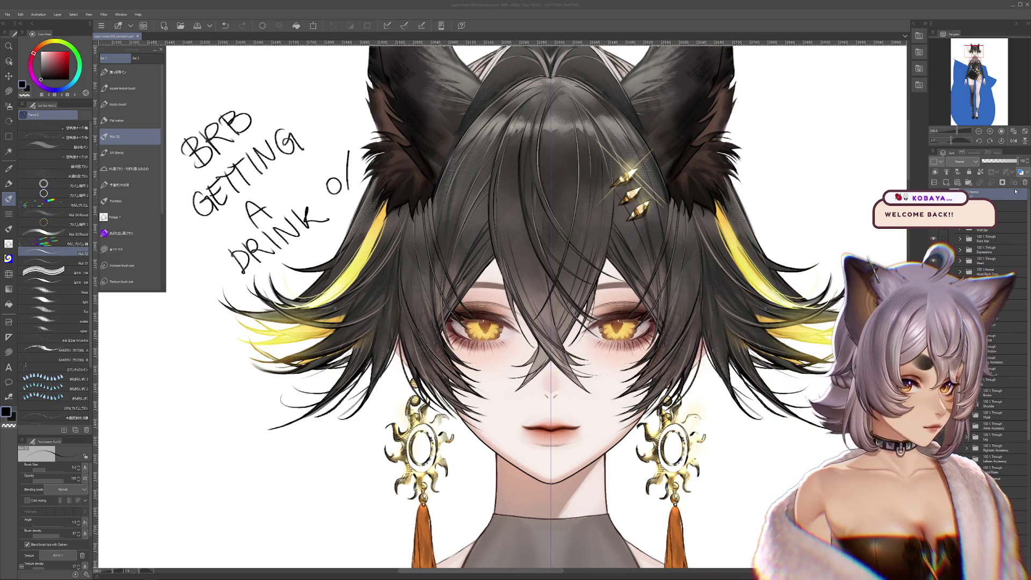
scroll(600, 255, "down", 1)
scroll(600, 256, "down", 1)
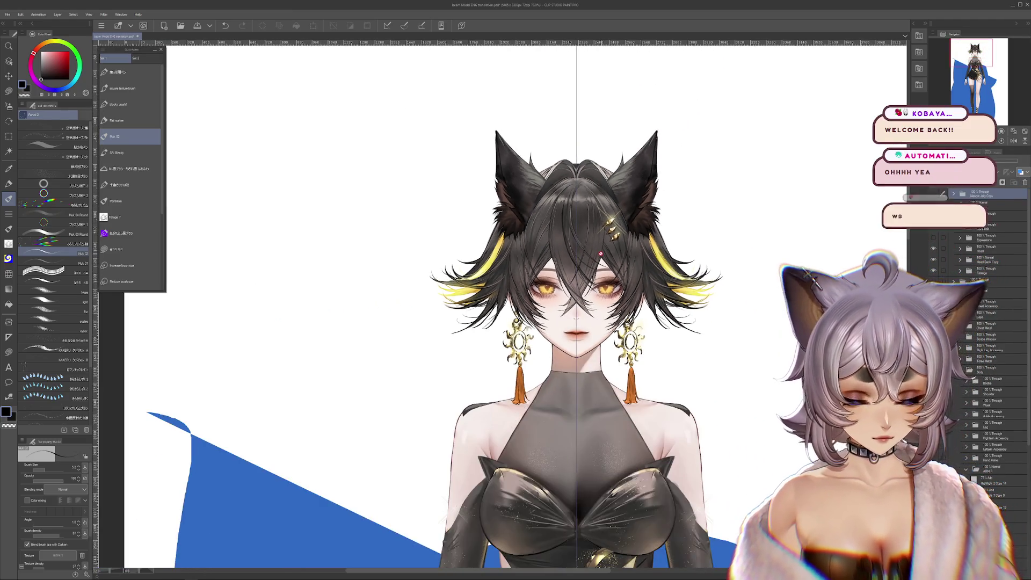
Recentre the view on the head and chest of the figure.
left_click_drag(600, 255, 557, 247)
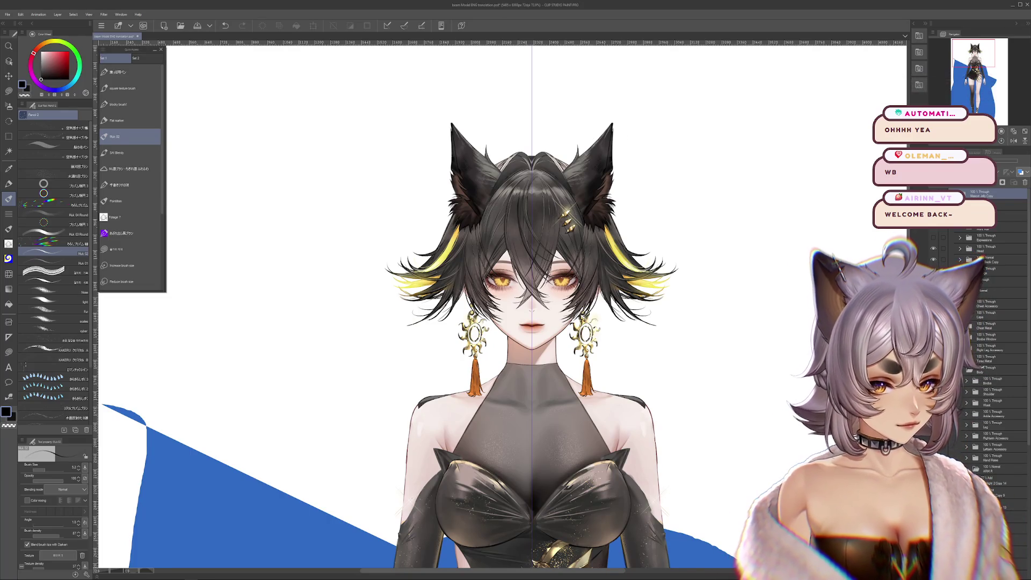
scroll(679, 432, "down", 5)
scroll(679, 432, "down", 4)
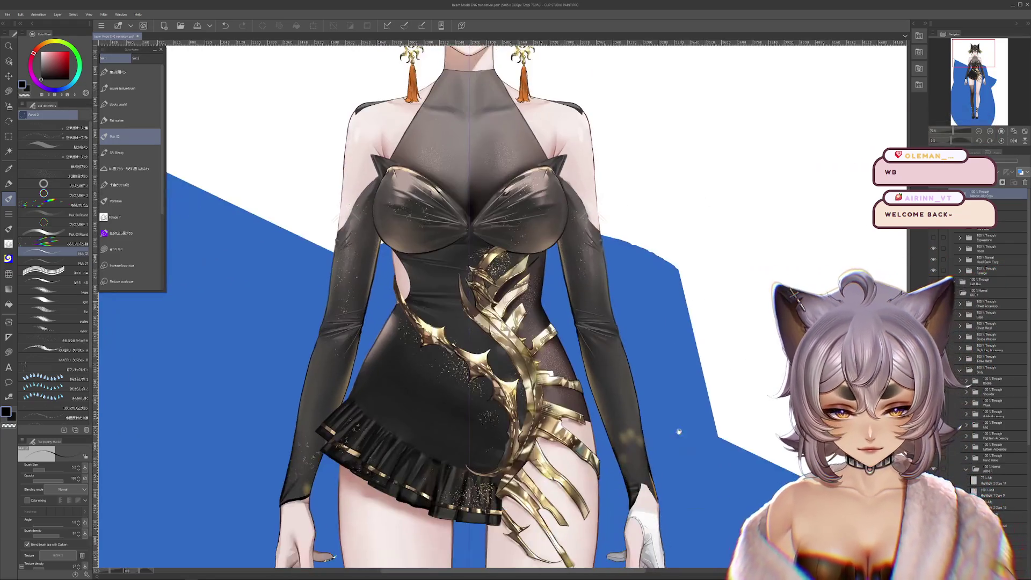
scroll(679, 433, "down", 6)
scroll(709, 387, "down", 3)
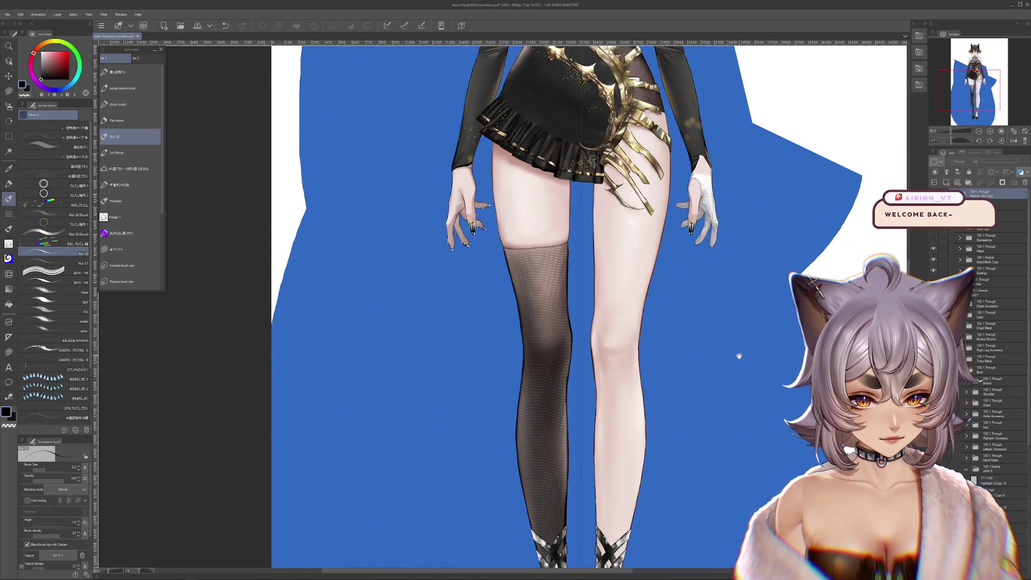
scroll(740, 356, "down", 4)
scroll(726, 346, "up", 6)
scroll(592, 376, "up", 4)
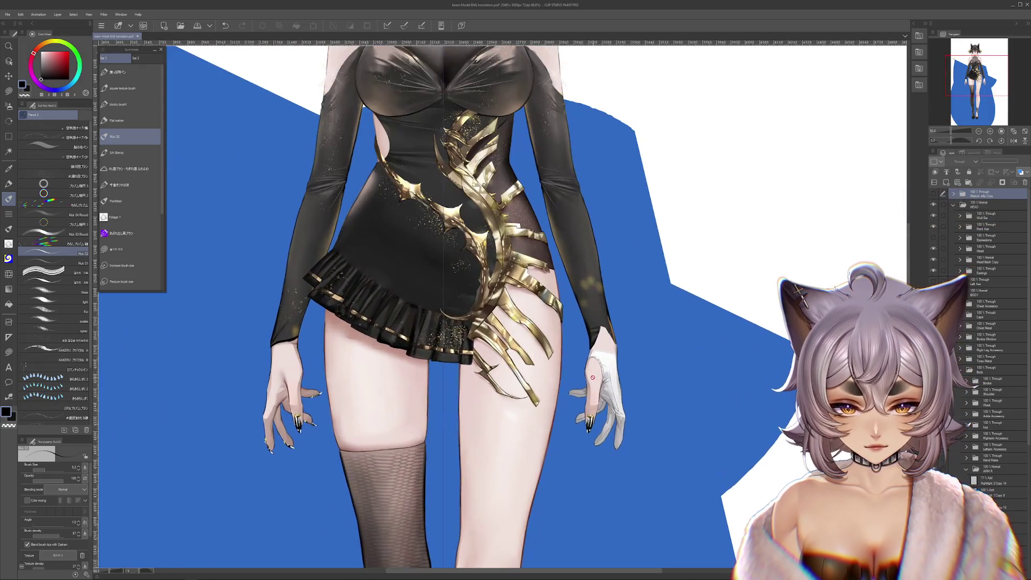
scroll(592, 377, "up", 4)
scroll(591, 376, "up", 4)
scroll(564, 403, "up", 3)
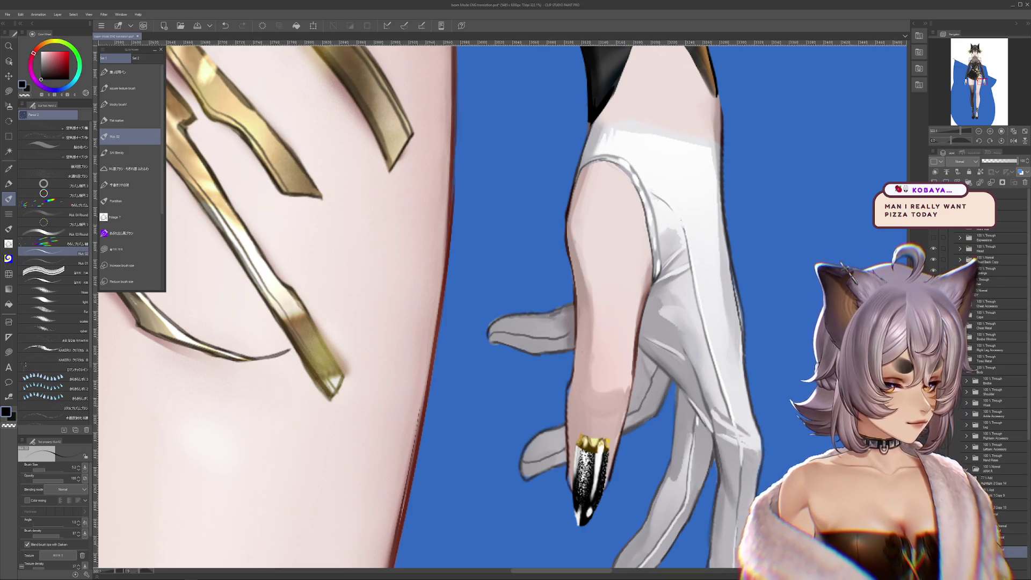
Switch to the selection tool (M) and mark out an area along the gloved finger's edge.
key("m")
scroll(654, 376, "down", 1)
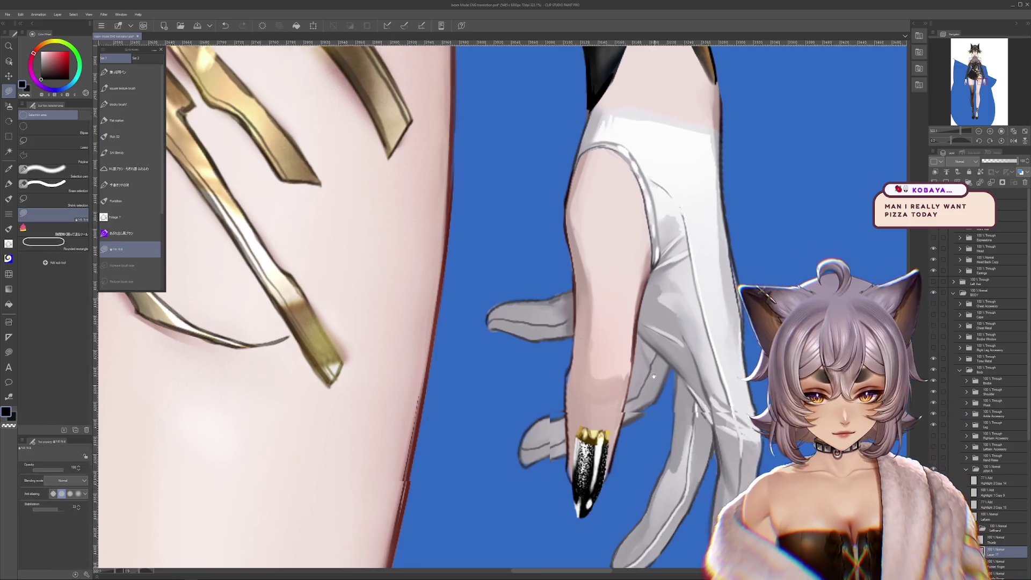
scroll(654, 375, "down", 1)
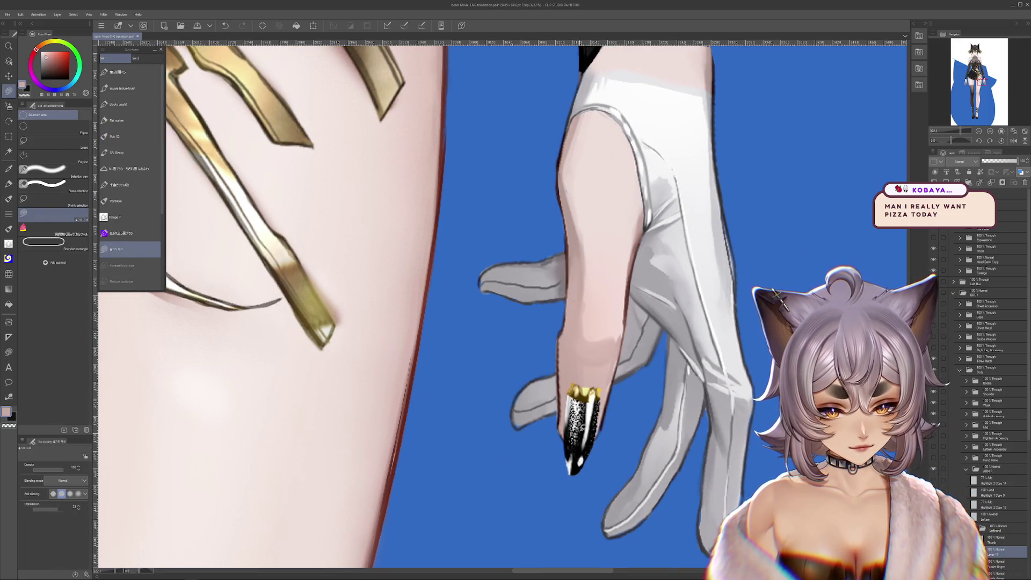
left_click_drag(556, 331, 556, 393)
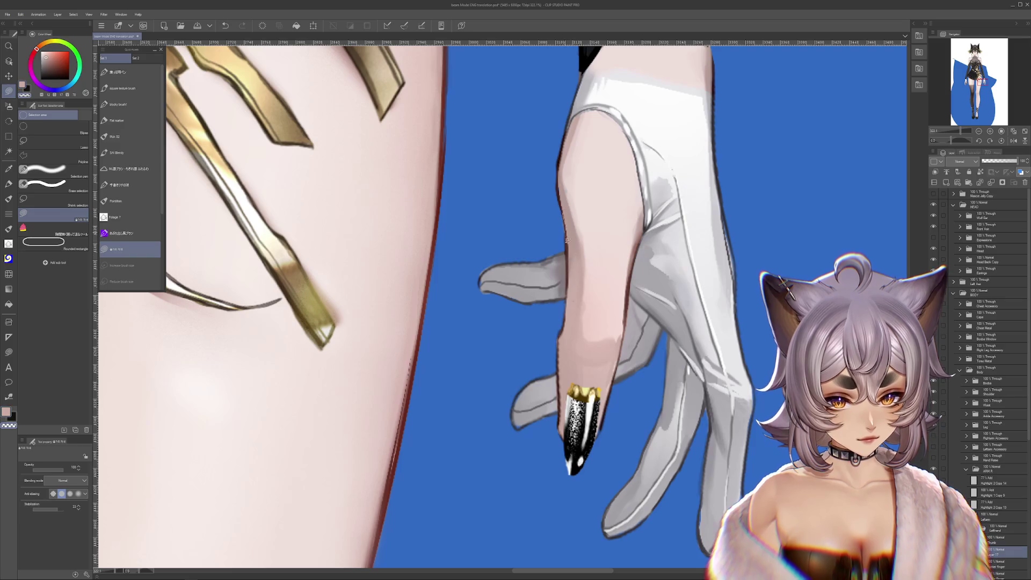
scroll(576, 242, "up", 2)
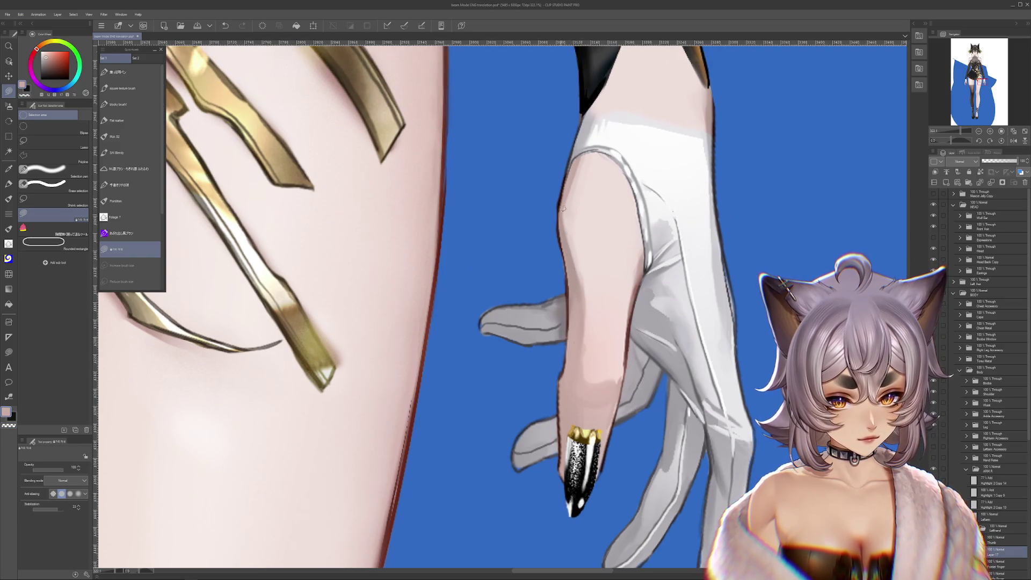
scroll(585, 229, "down", 3)
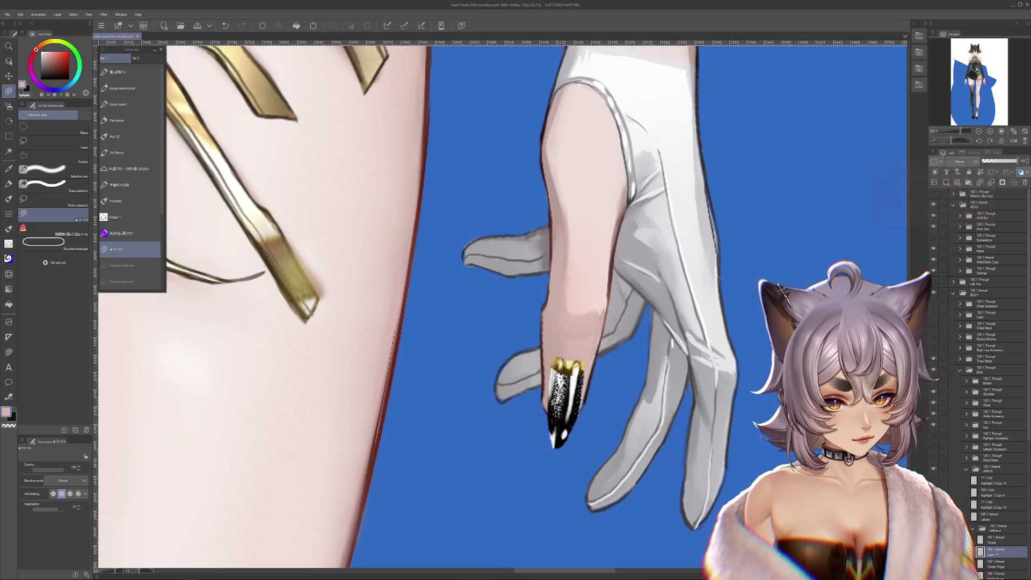
left_click_drag(673, 415, 582, 361)
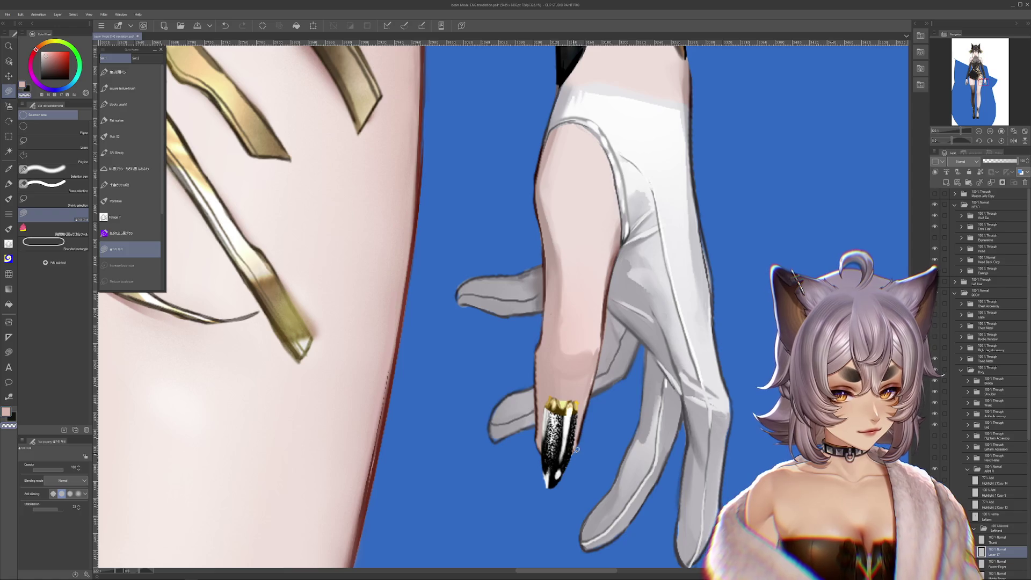
scroll(592, 460, "up", 2)
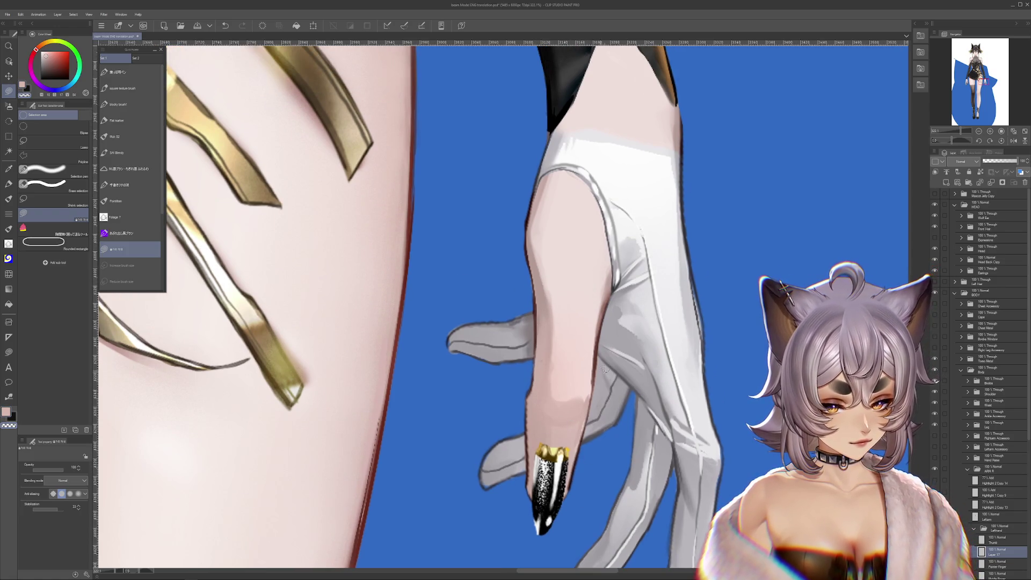
left_click_drag(588, 363, 510, 330)
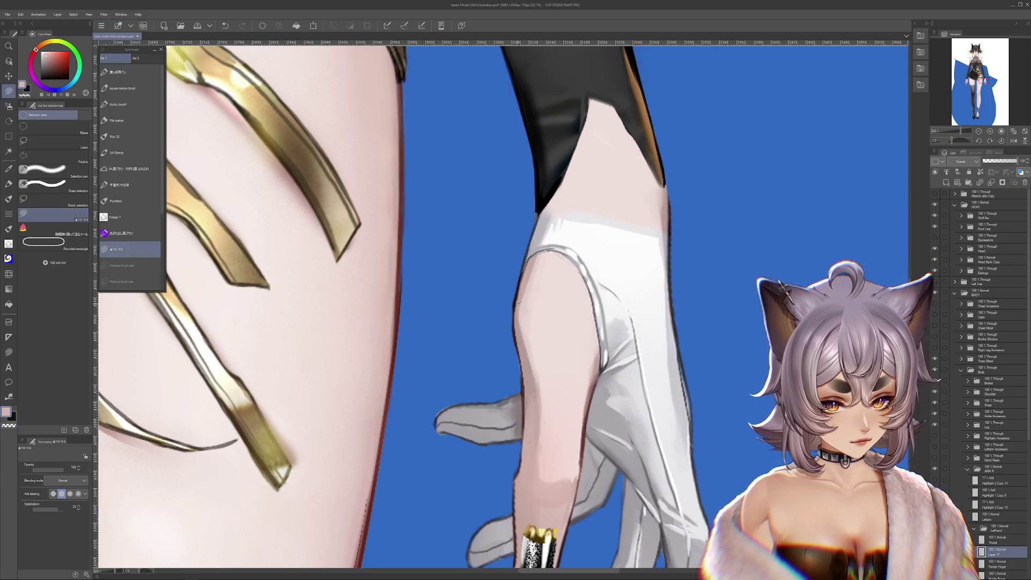
scroll(602, 369, "down", 3)
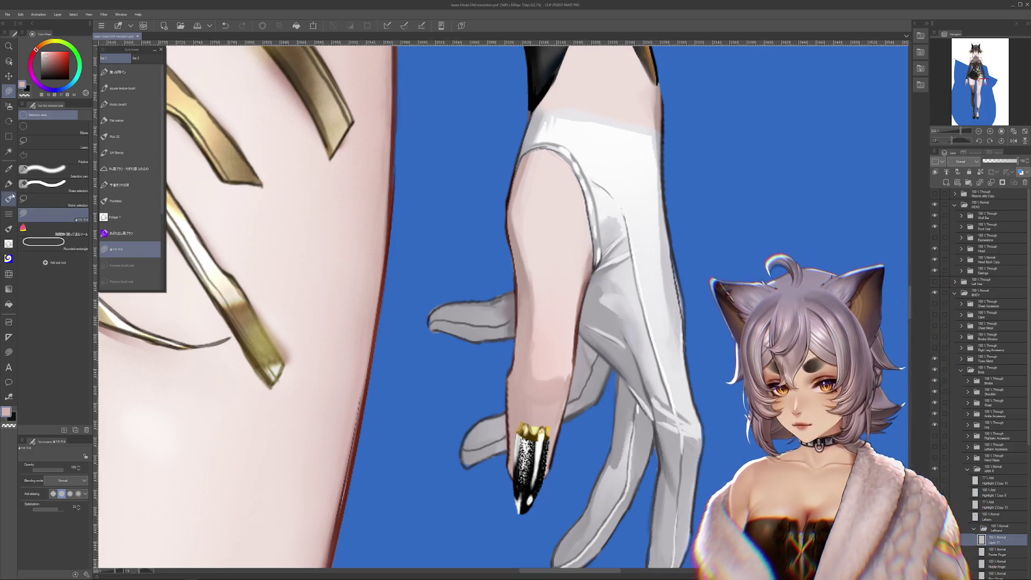
left_click(26, 203)
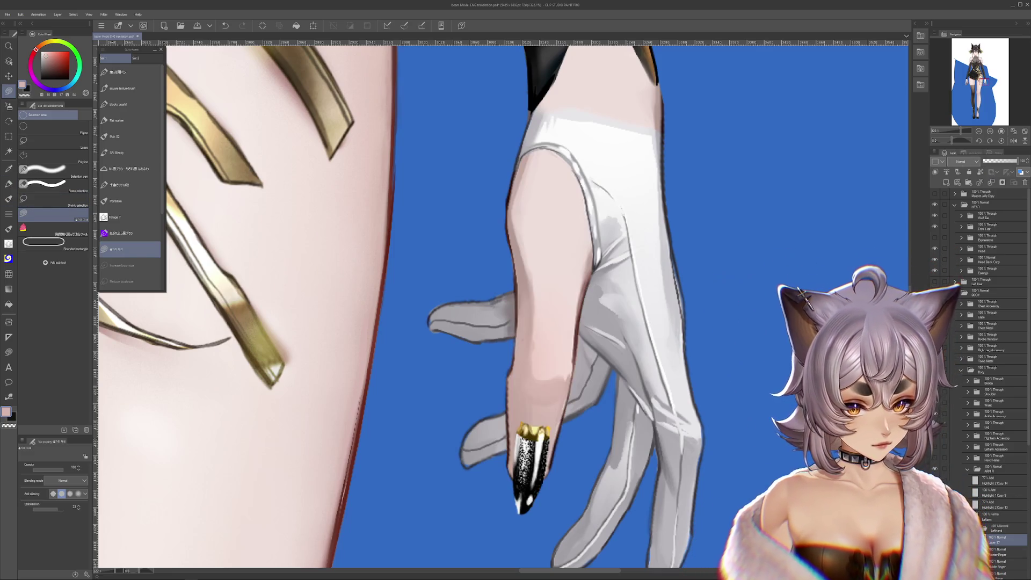
Undo the accidental finger move, then hide the white glove, thumb piece and wrist cuff.
left_click_drag(556, 350, 461, 352)
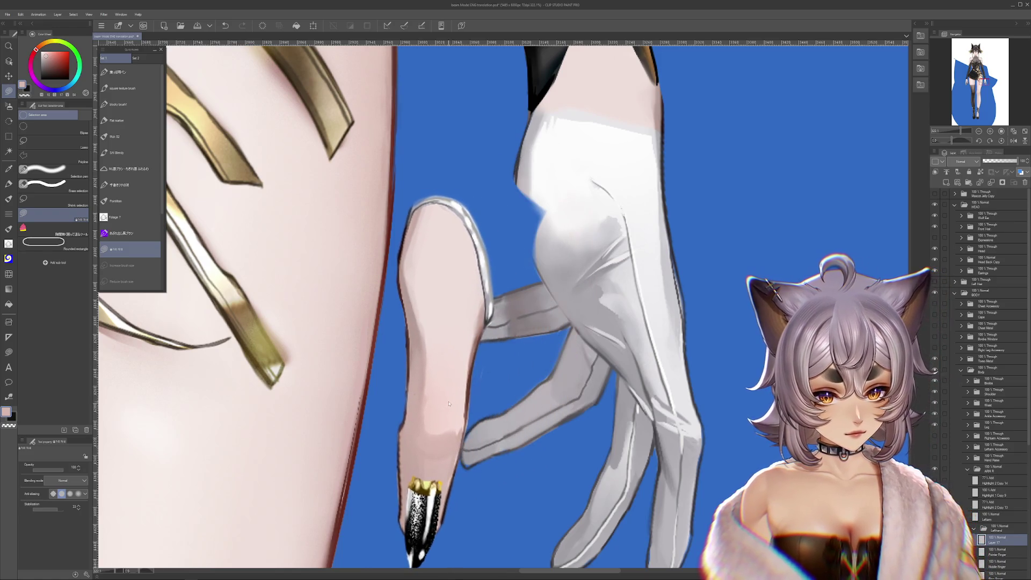
key("ctrl+z")
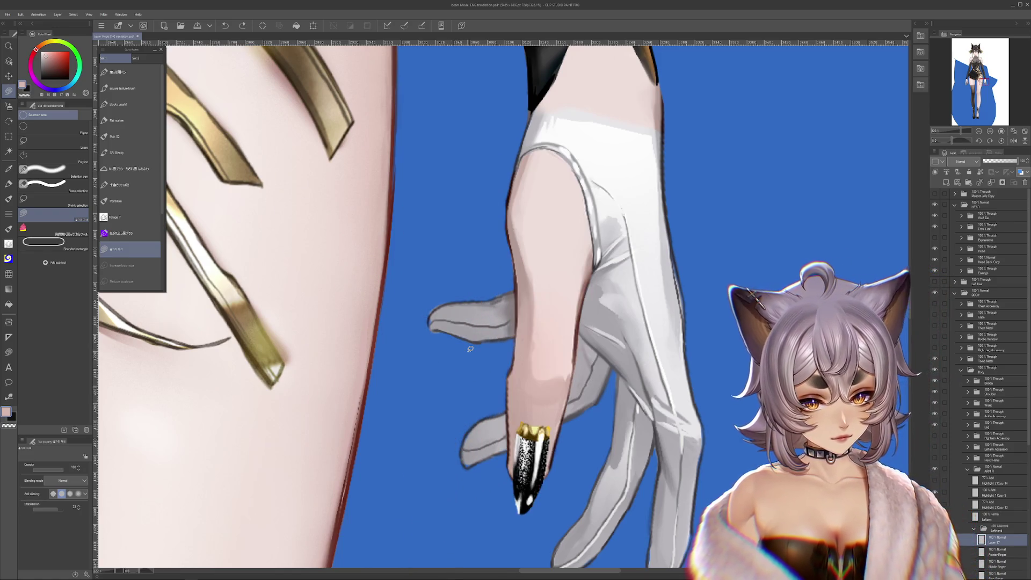
key("ctrl+z")
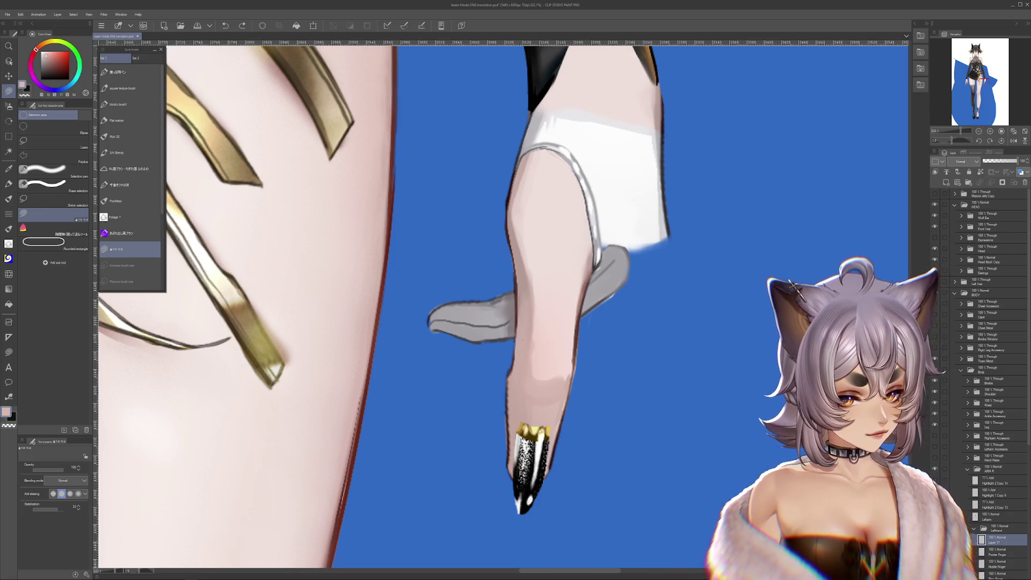
key("ctrl+z")
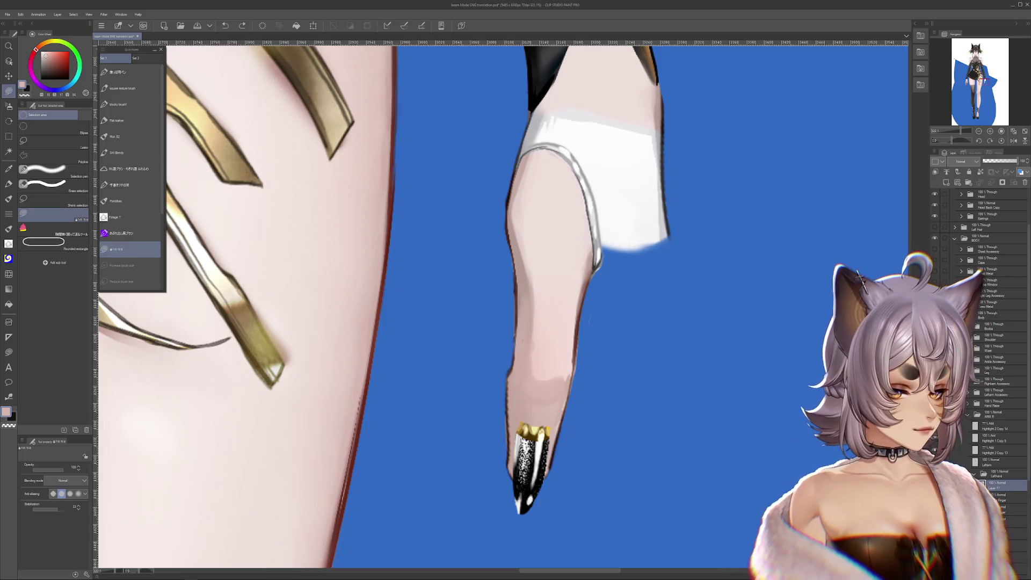
key("ctrl+z")
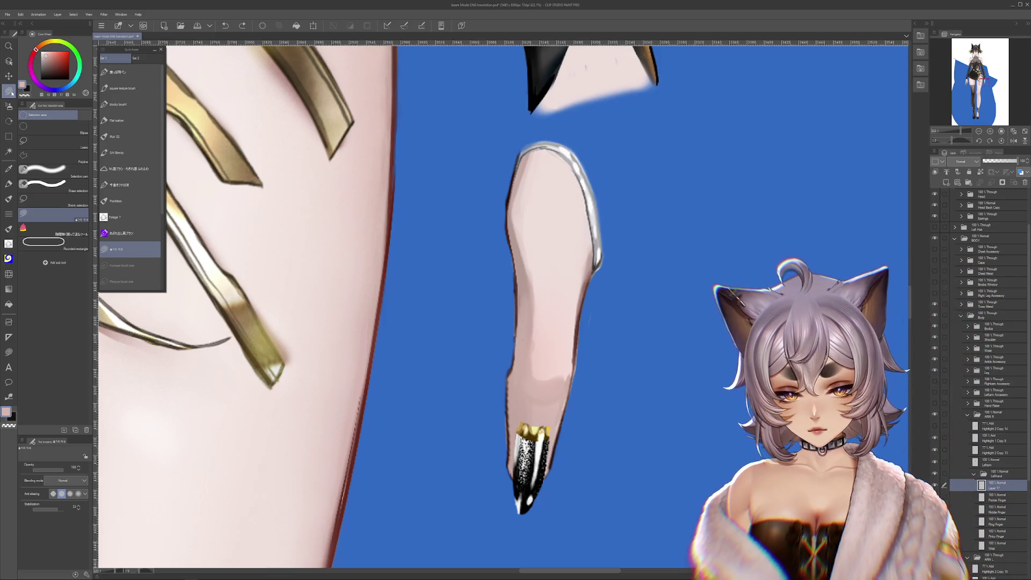
Frame the bare finger, nail and sleeve end, then hide the finger to show the white sleeve.
left_click_drag(564, 210, 544, 299)
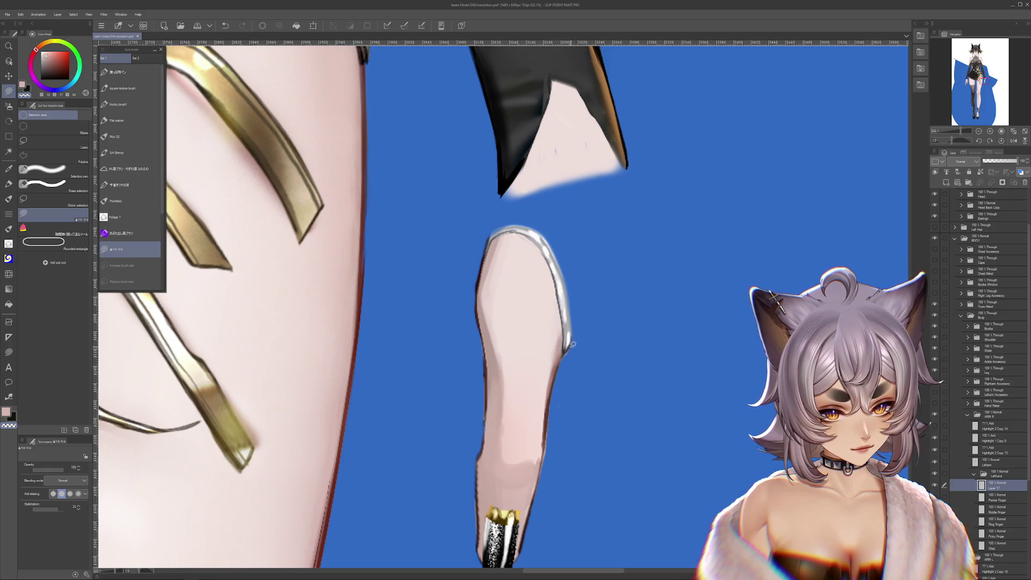
mouse_move(570, 387)
left_mouse_down()
mouse_move(546, 400)
mouse_move(555, 418)
left_mouse_up()
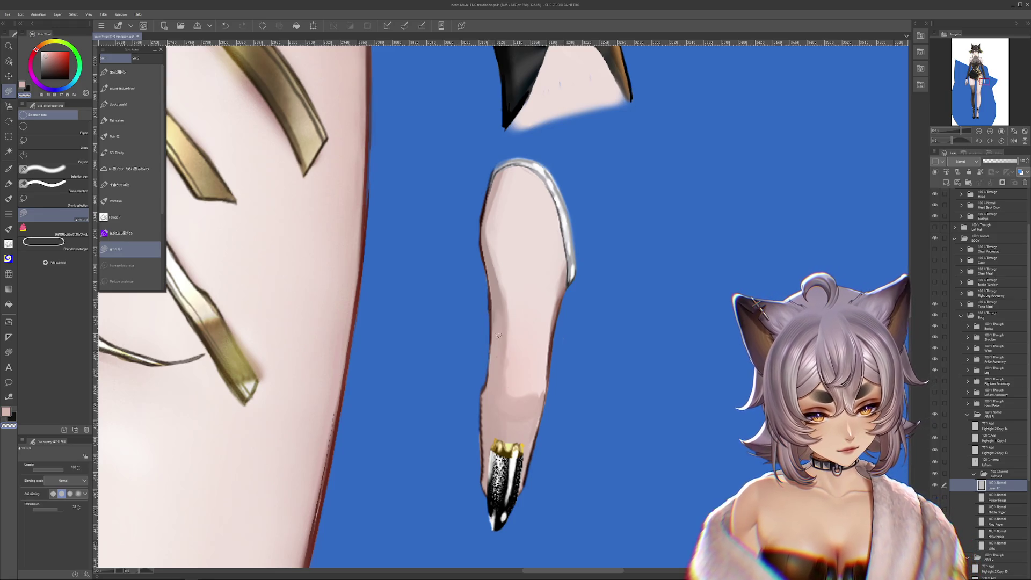
left_click_drag(559, 483, 559, 400)
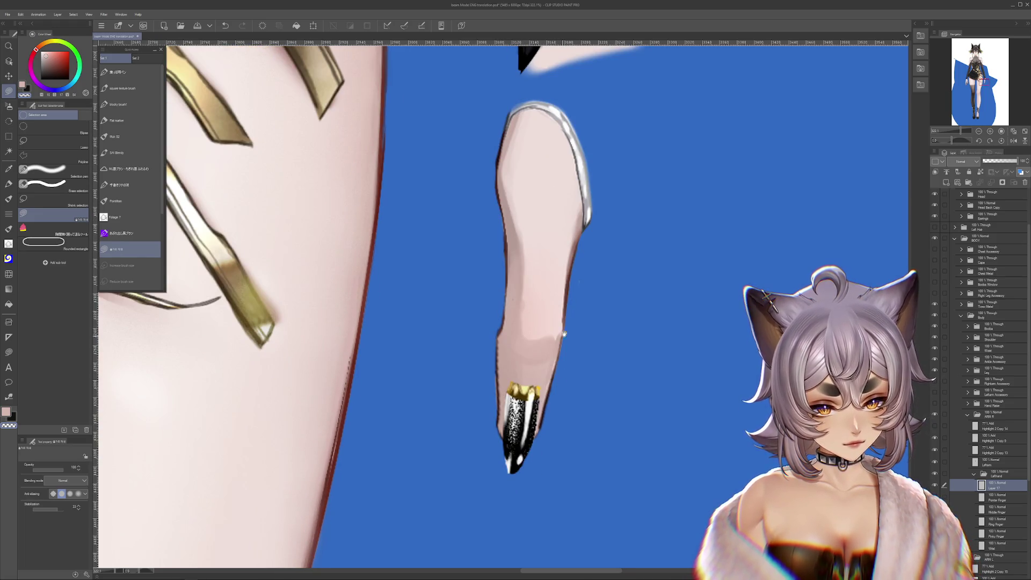
left_click_drag(564, 333, 614, 461)
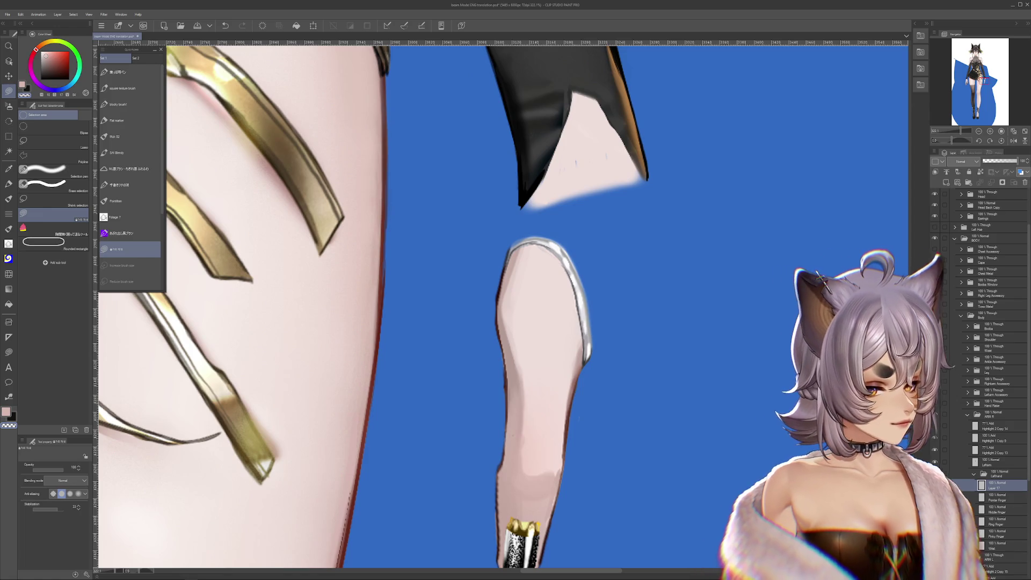
key("ctrl+z")
key("ctrl+z")
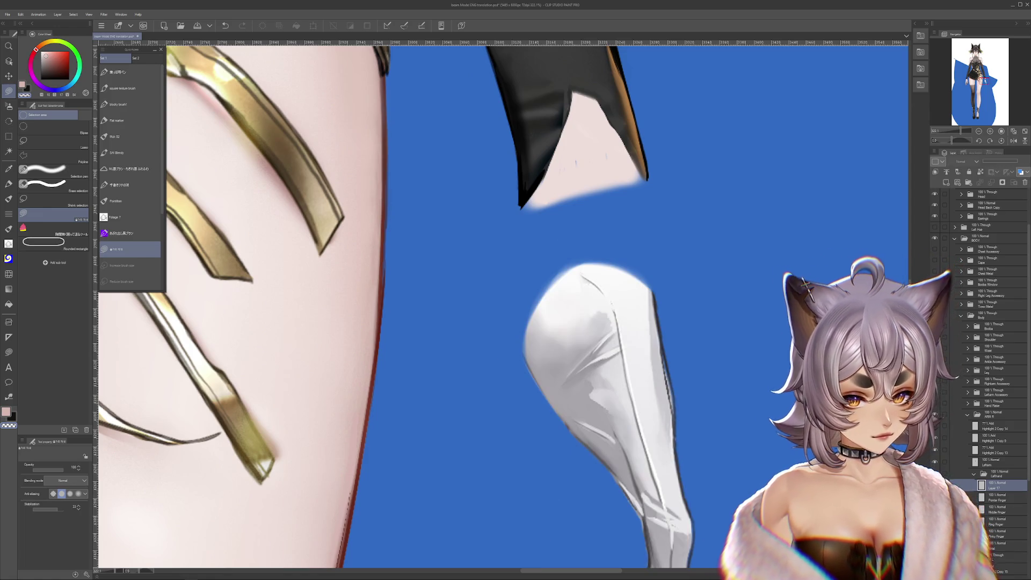
Add a thin line along the sleeve's left edge and look down along the white leg.
left_click_drag(528, 370, 497, 342)
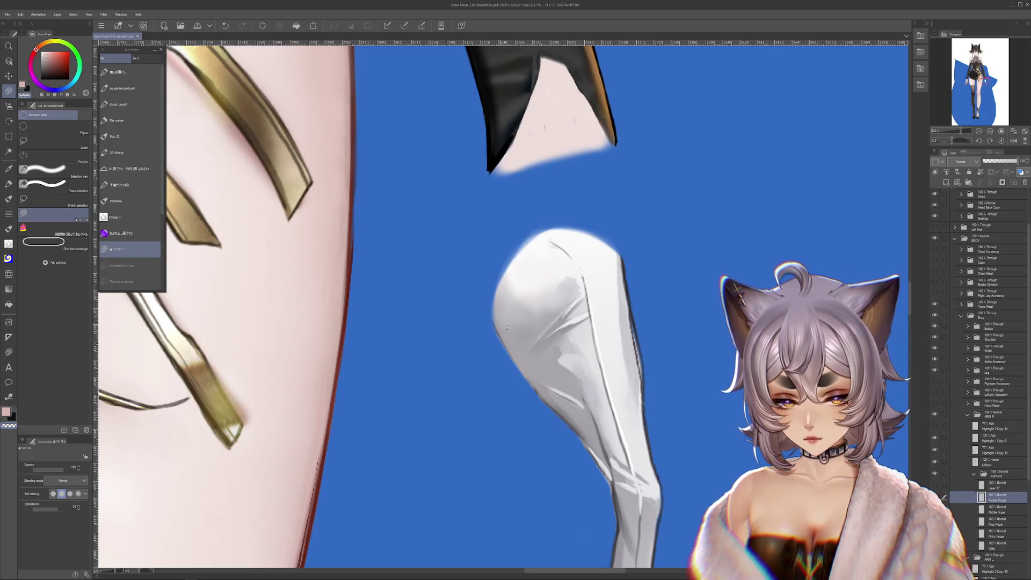
left_click_drag(487, 302, 516, 367)
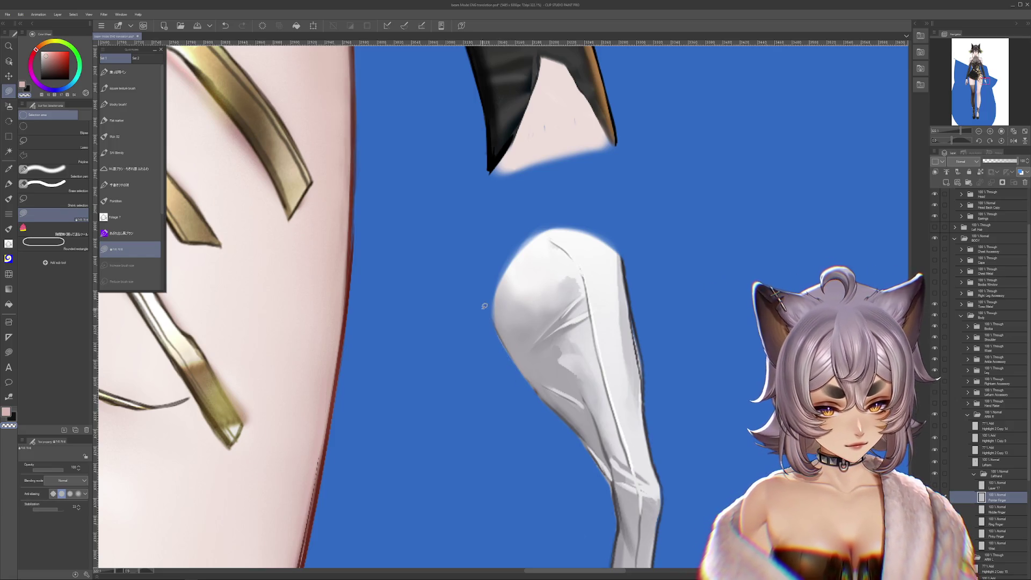
left_click_drag(647, 345, 653, 194)
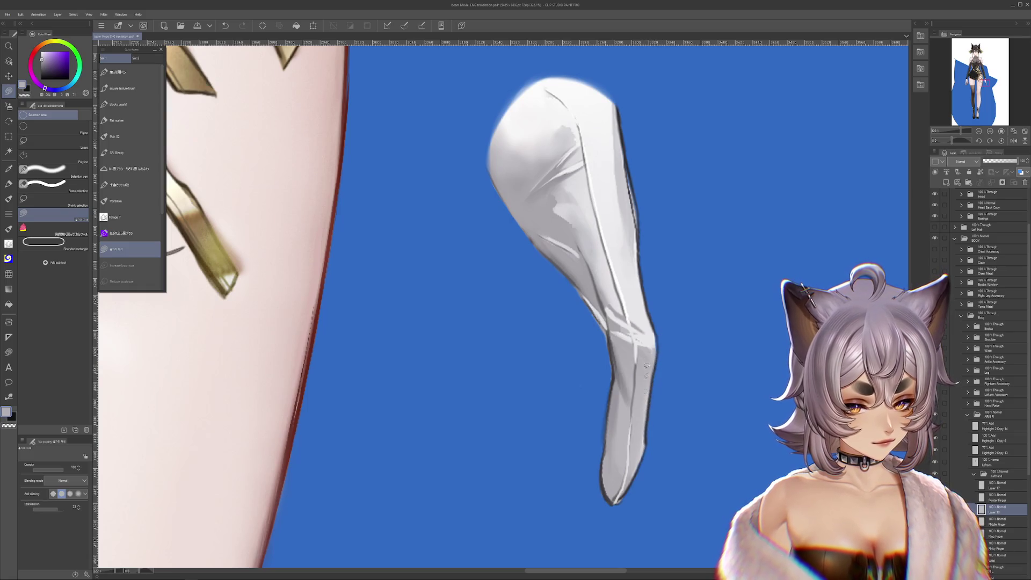
scroll(624, 424, "up", 2)
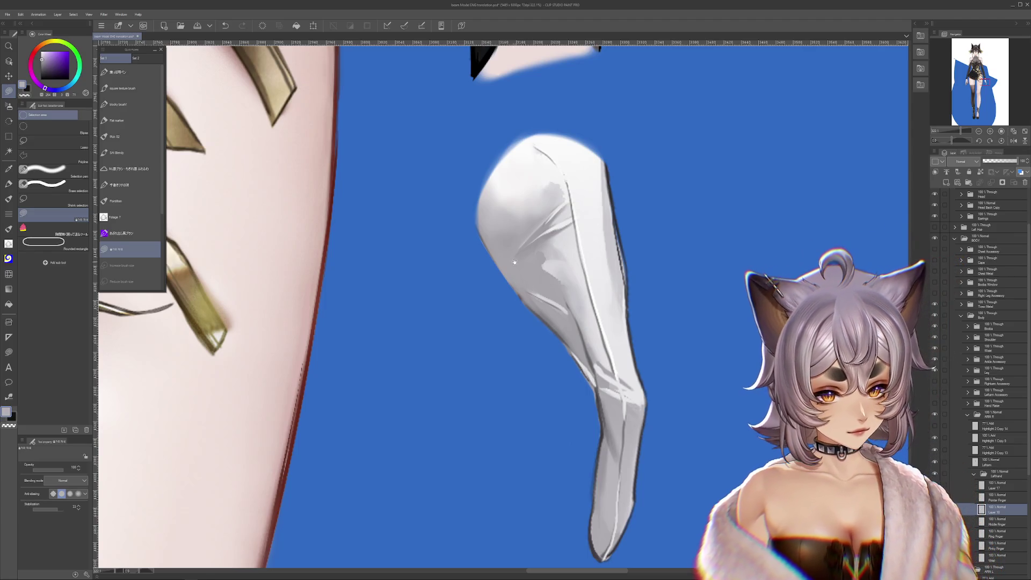
left_click_drag(514, 262, 539, 306)
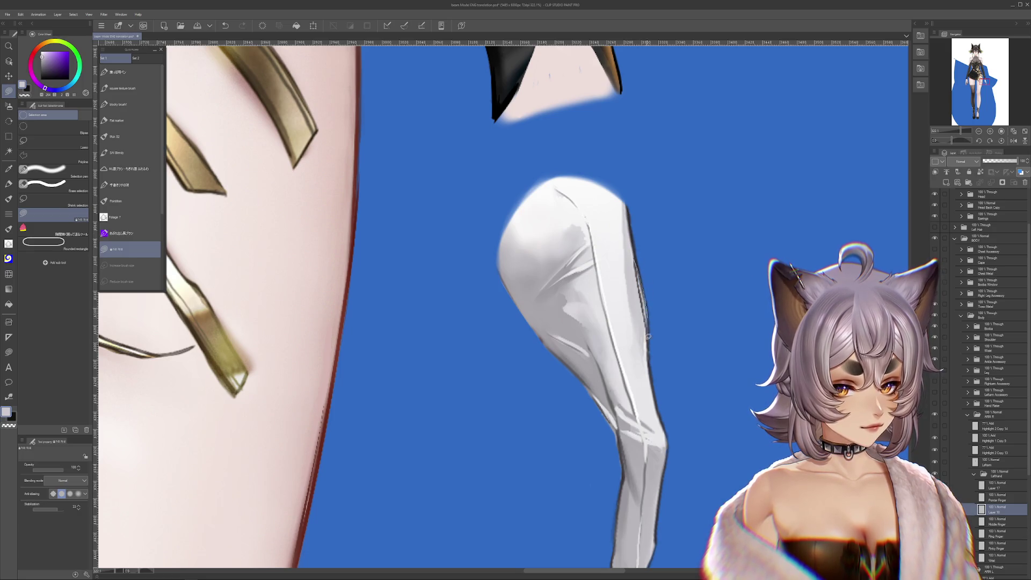
left_click_drag(649, 309, 623, 326)
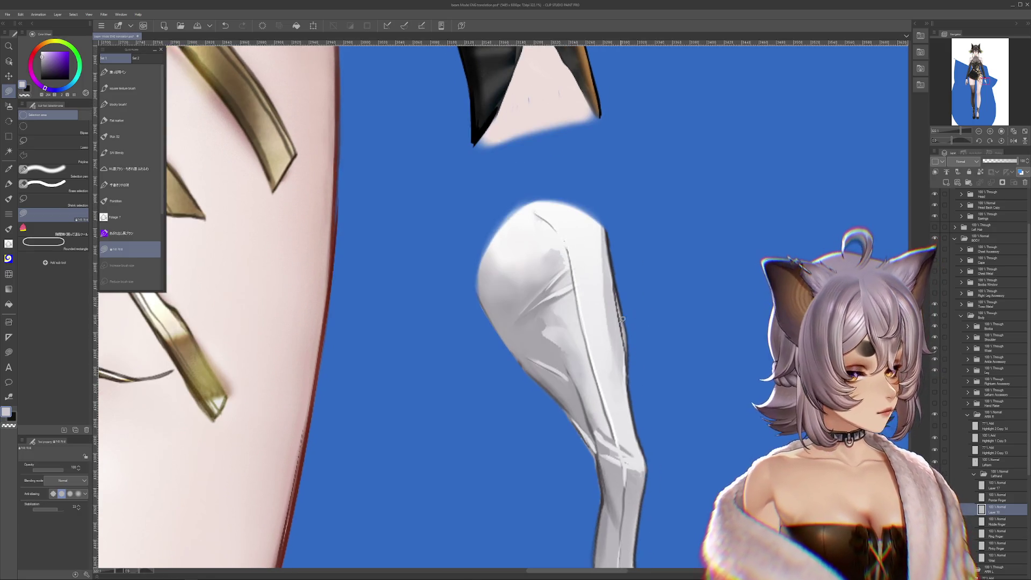
mouse_move(623, 367)
left_mouse_down()
mouse_move(596, 202)
mouse_move(589, 338)
left_mouse_up()
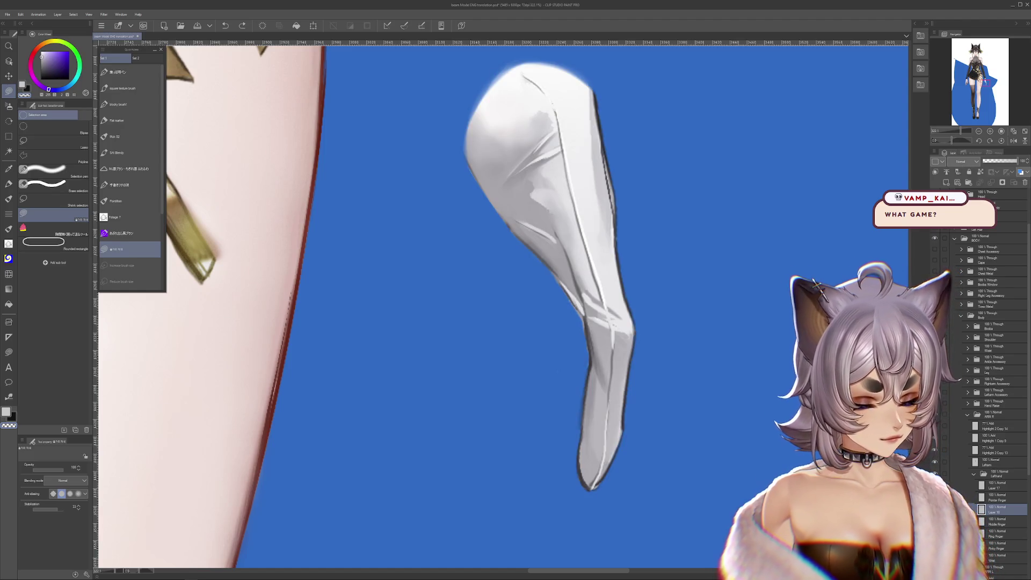
key("space")
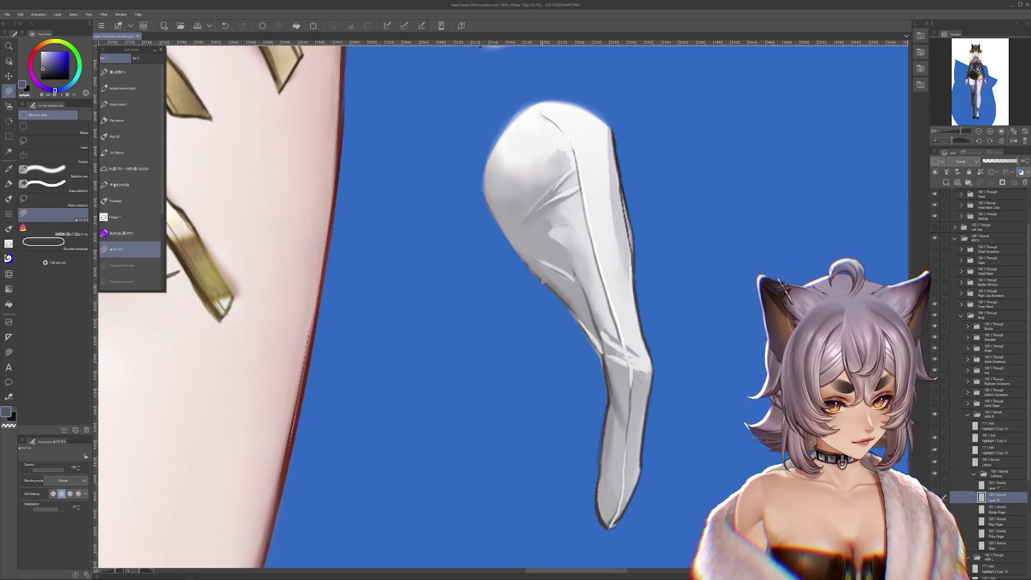
scroll(572, 240, "up", 2)
scroll(532, 250, "up", 2)
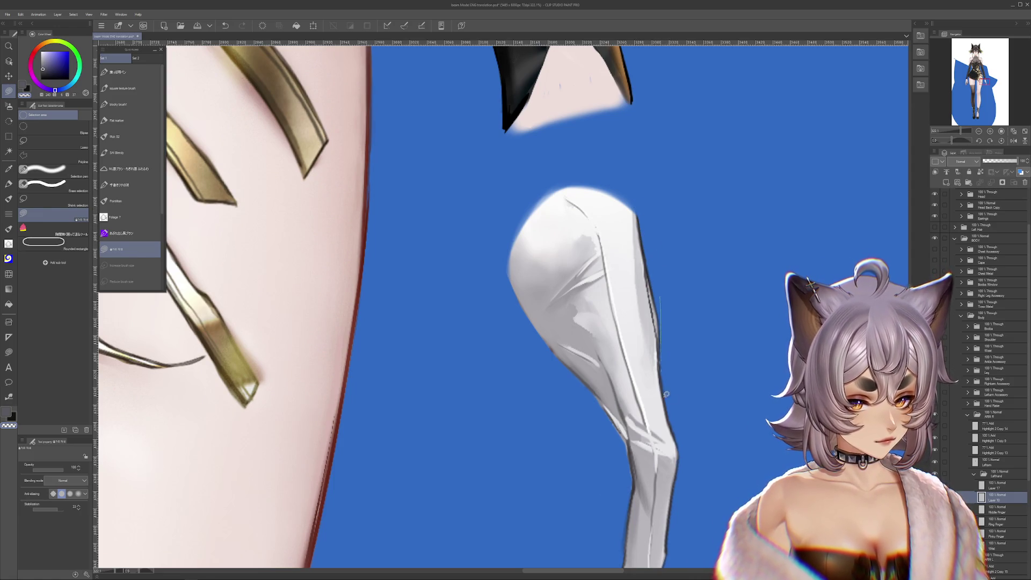
Restore the accidentally hidden white leg layer and switch to a different brush set.
key("Delete")
key("ctrl+z")
scroll(532, 242, "down", 2)
left_click(11, 173)
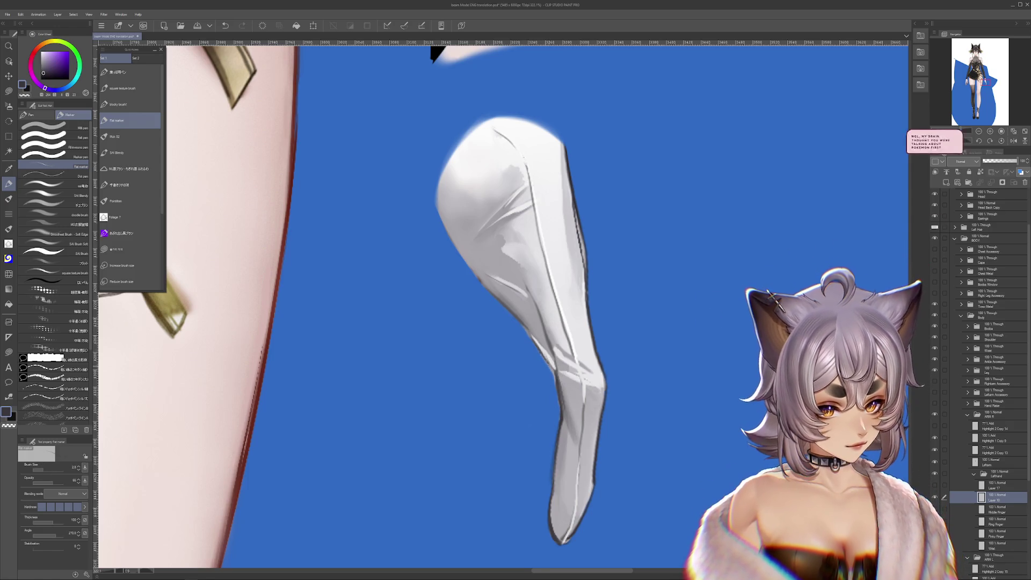
Show the white stocking and black-nailed hand layers and make Layer 17 the working layer.
left_click_drag(542, 366, 512, 399)
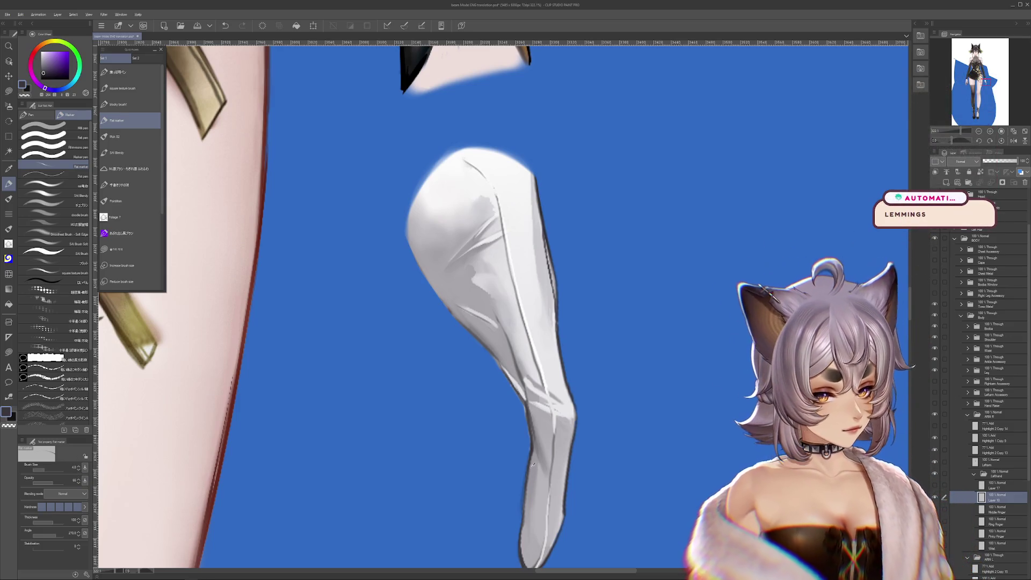
scroll(532, 448, "down", 3)
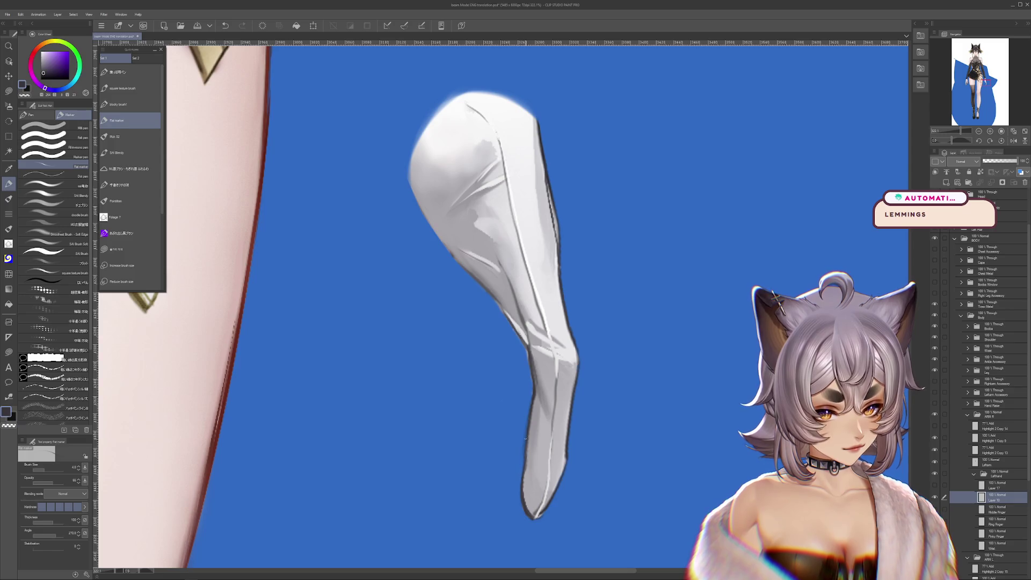
left_click_drag(629, 449, 608, 407)
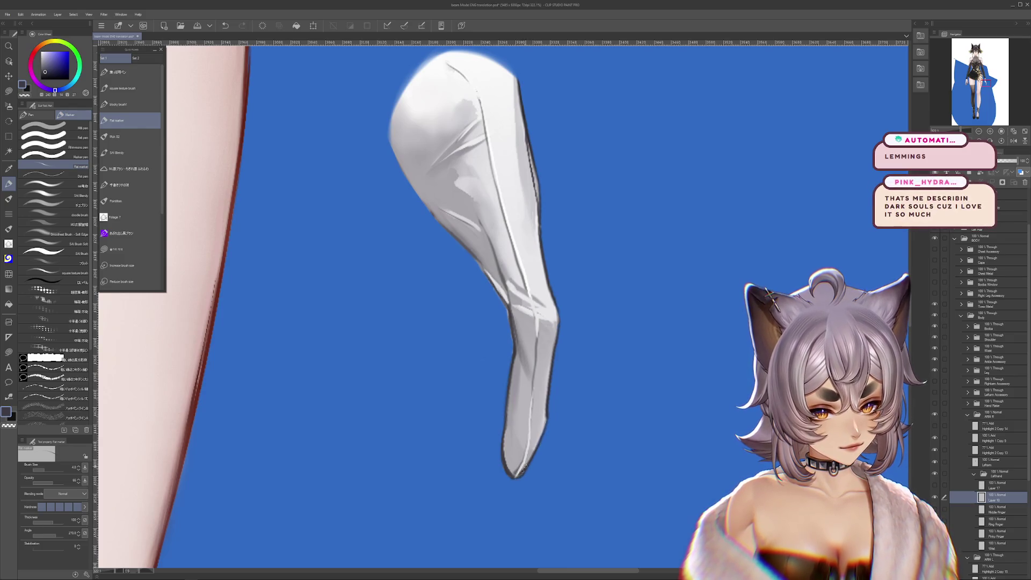
scroll(618, 385, "up", 3)
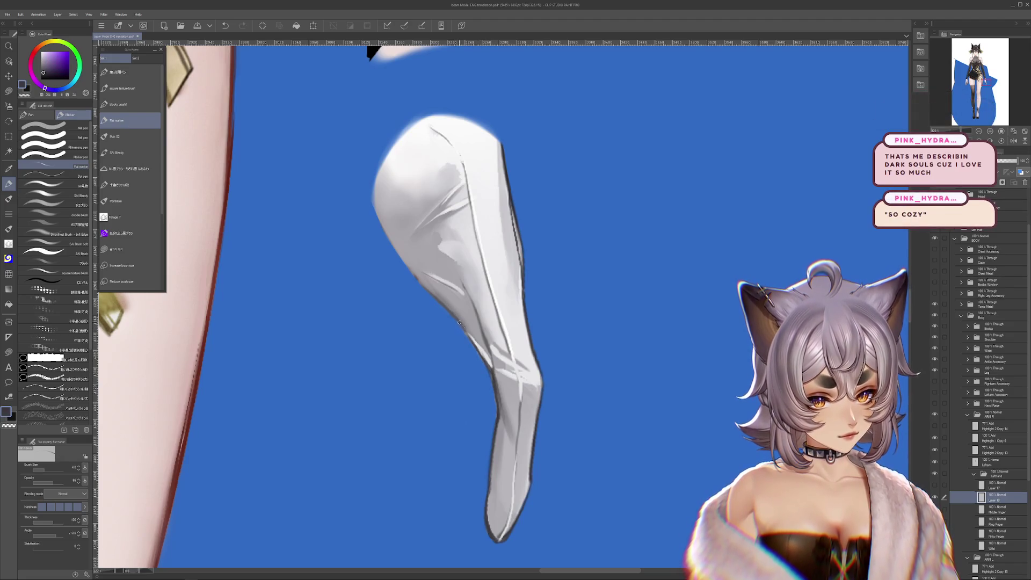
scroll(644, 492, "up", 2)
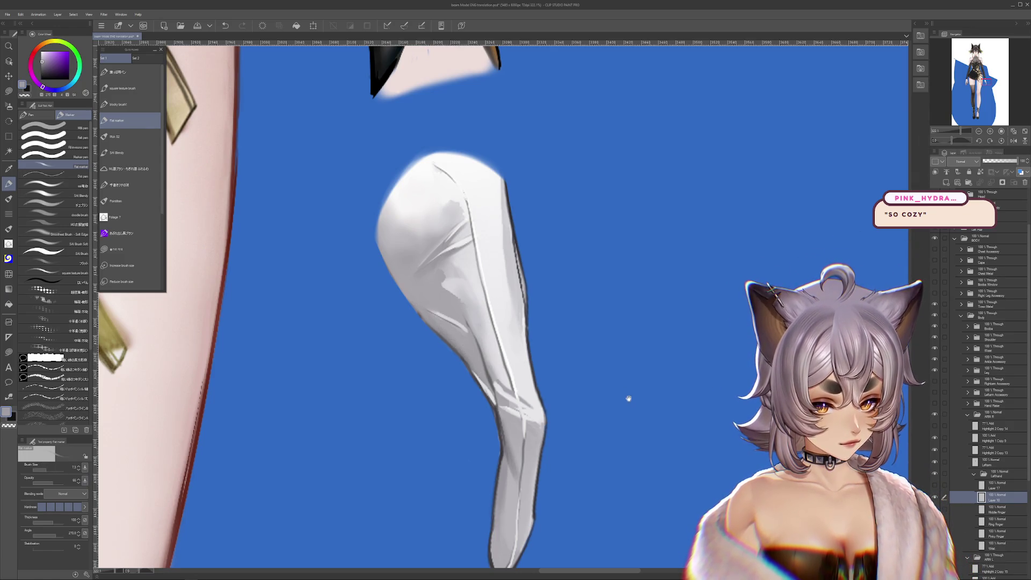
left_click_drag(628, 399, 581, 331)
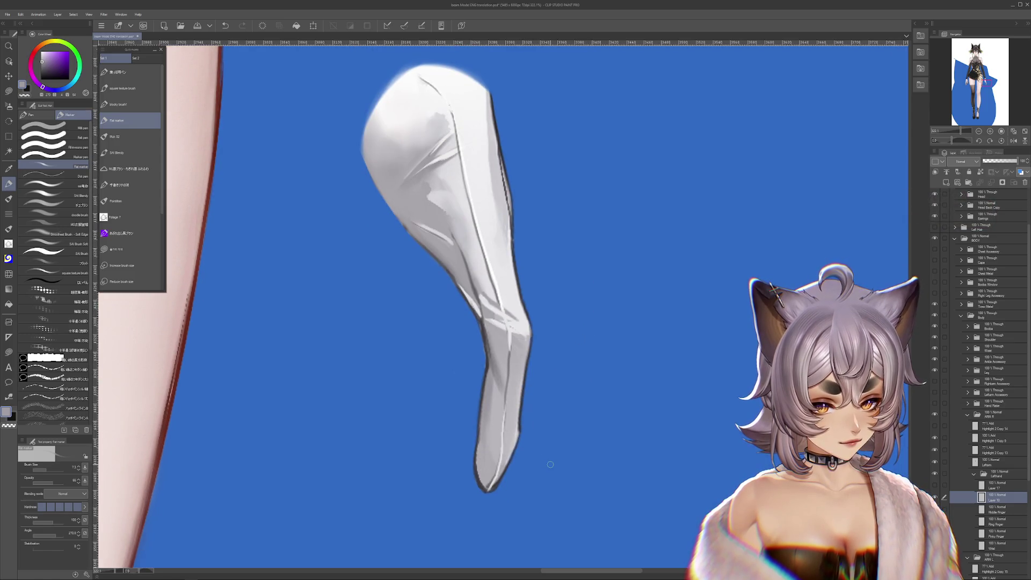
scroll(550, 464, "down", 3)
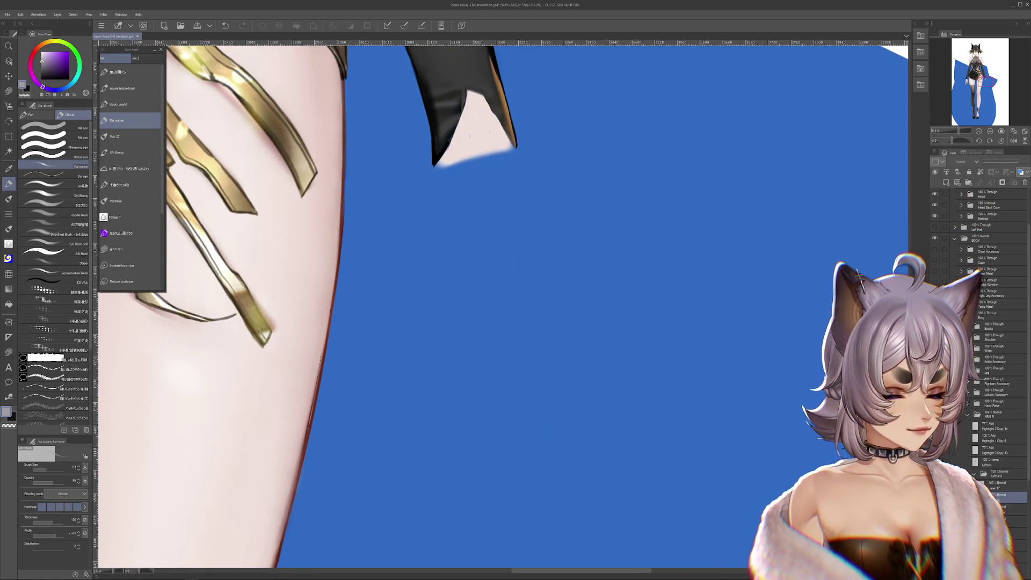
left_click(935, 346)
left_click(935, 420)
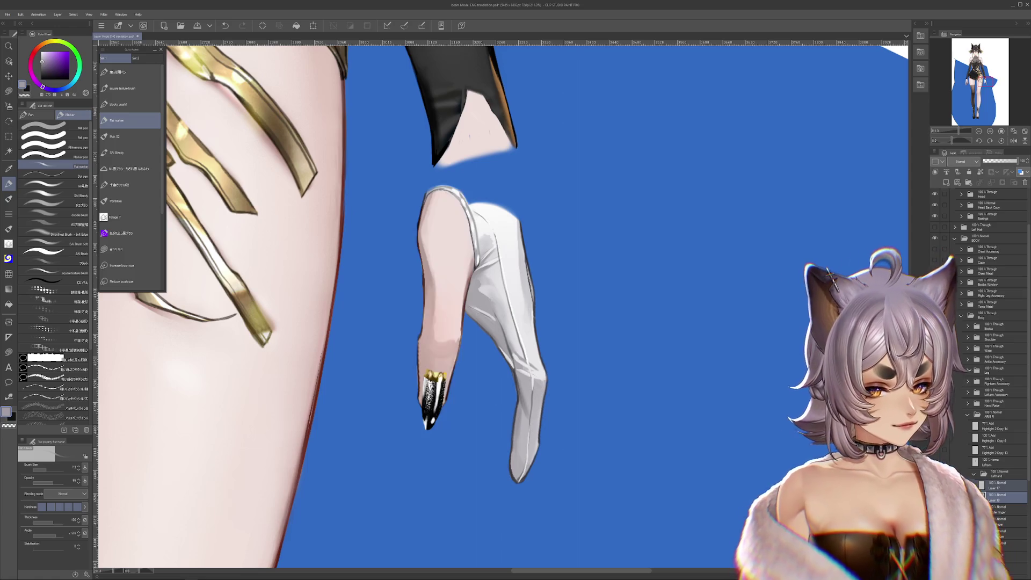
scroll(499, 242, "up", 2)
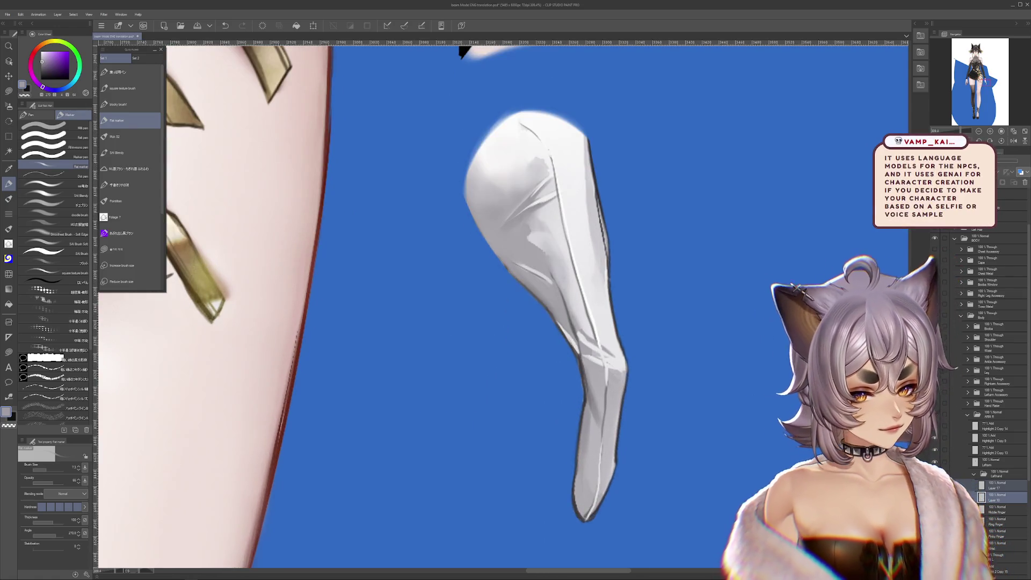
scroll(983, 363, "down", 3)
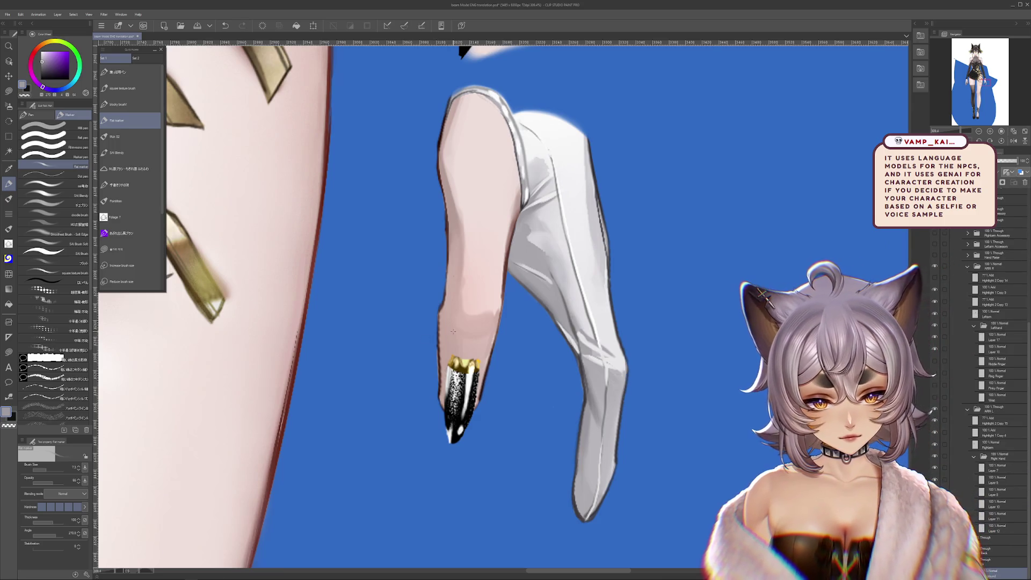
left_click(989, 337)
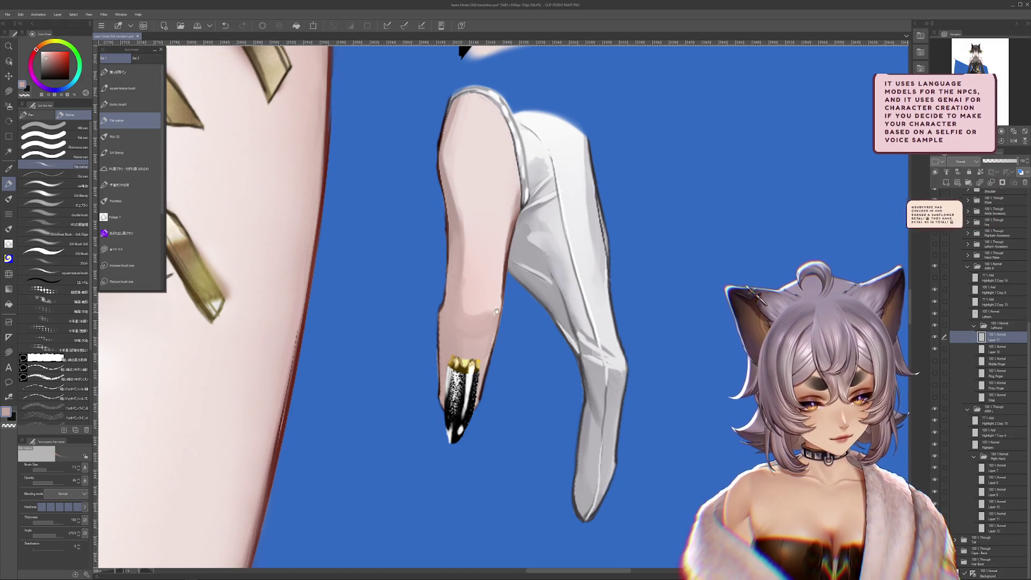
scroll(500, 282, "down", 1)
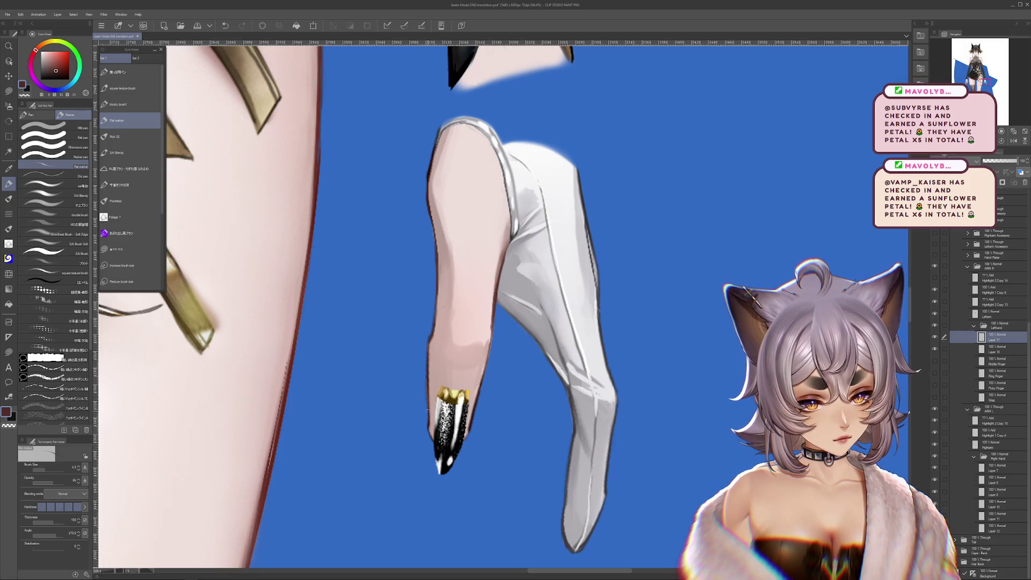
Shift the view down over the gloved hand beside the stocking.
left_click_drag(516, 307, 547, 337)
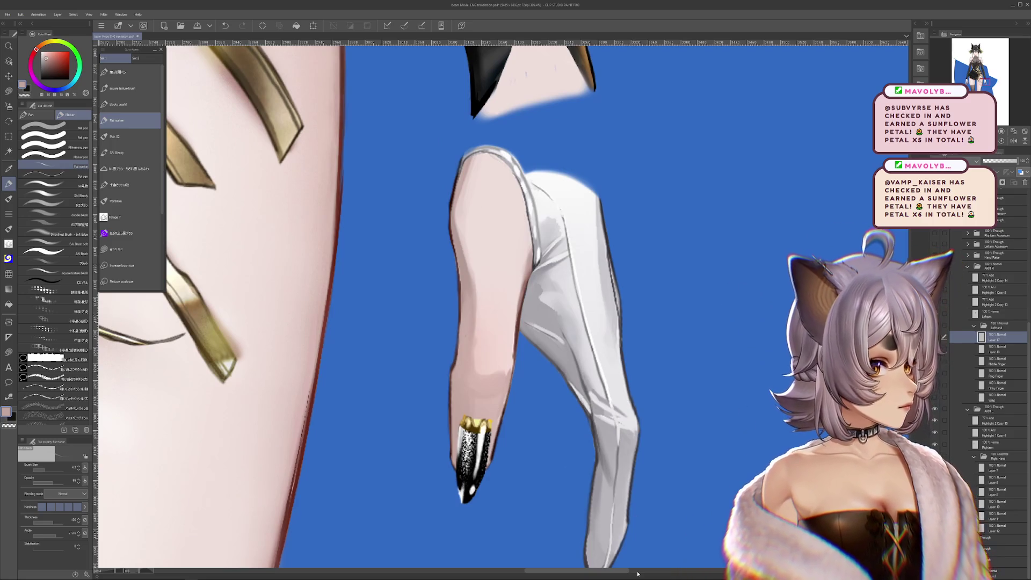
left_click_drag(516, 306, 493, 354)
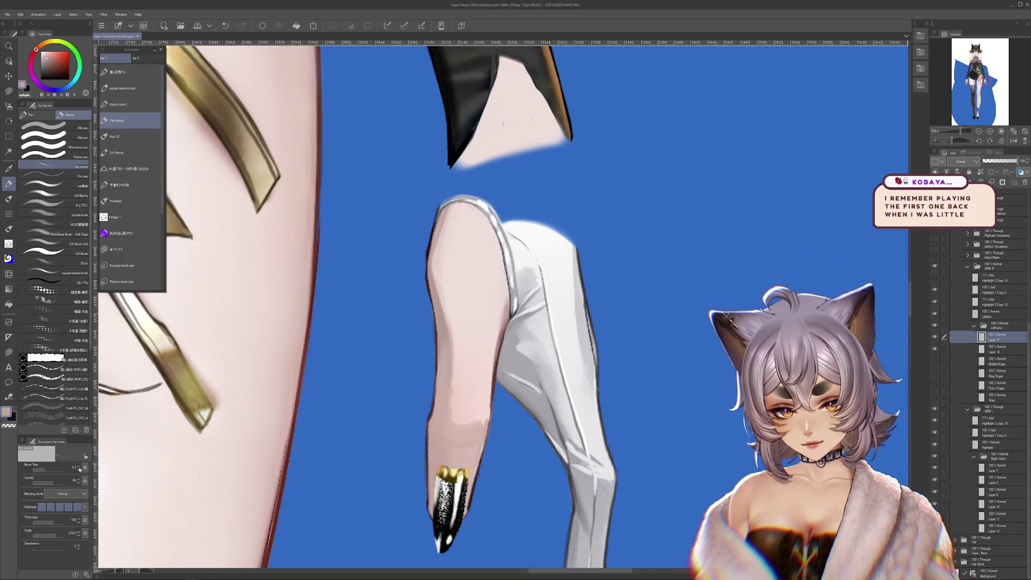
key("space")
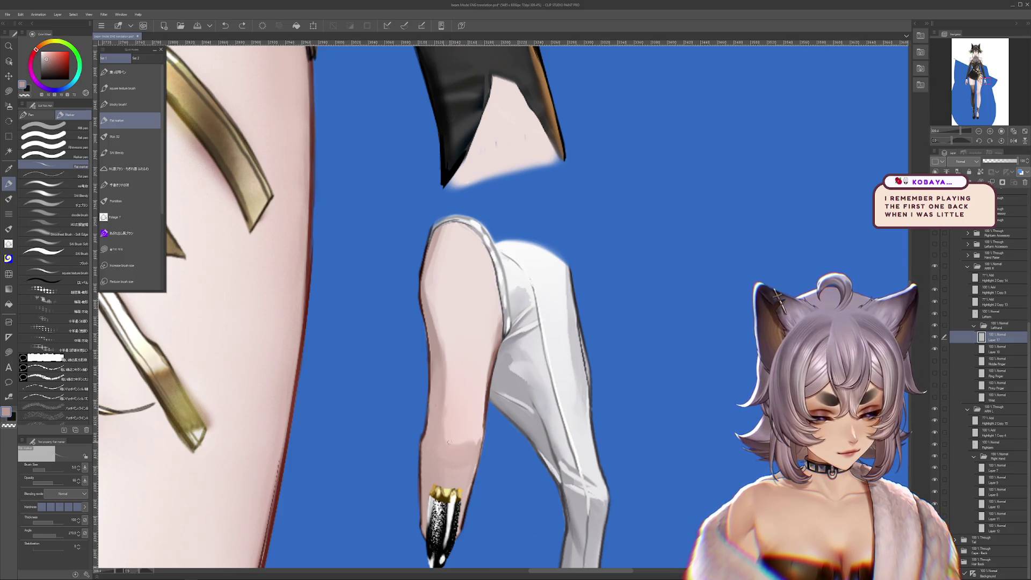
scroll(500, 306, "down", 3)
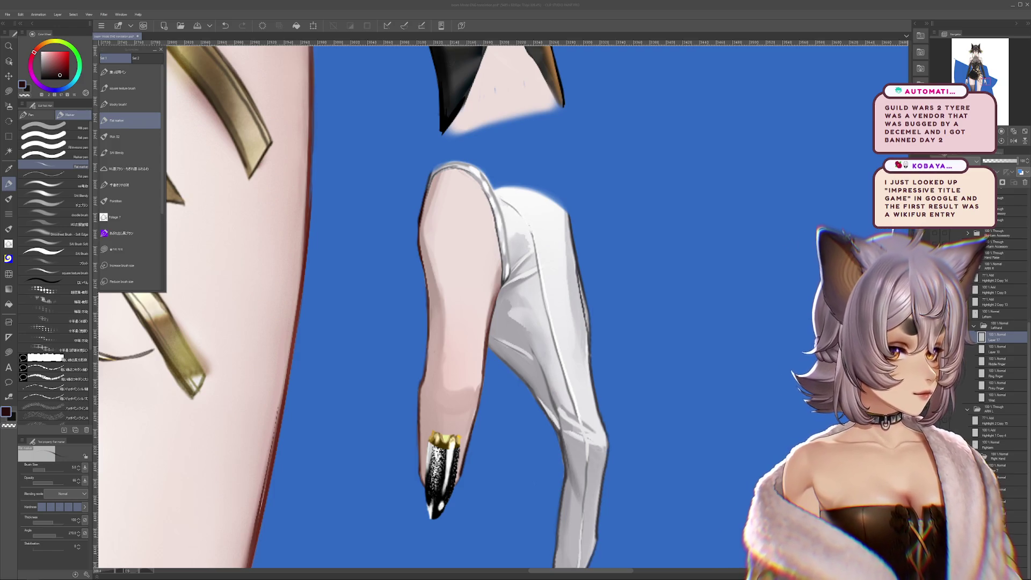
key("alt+Tab")
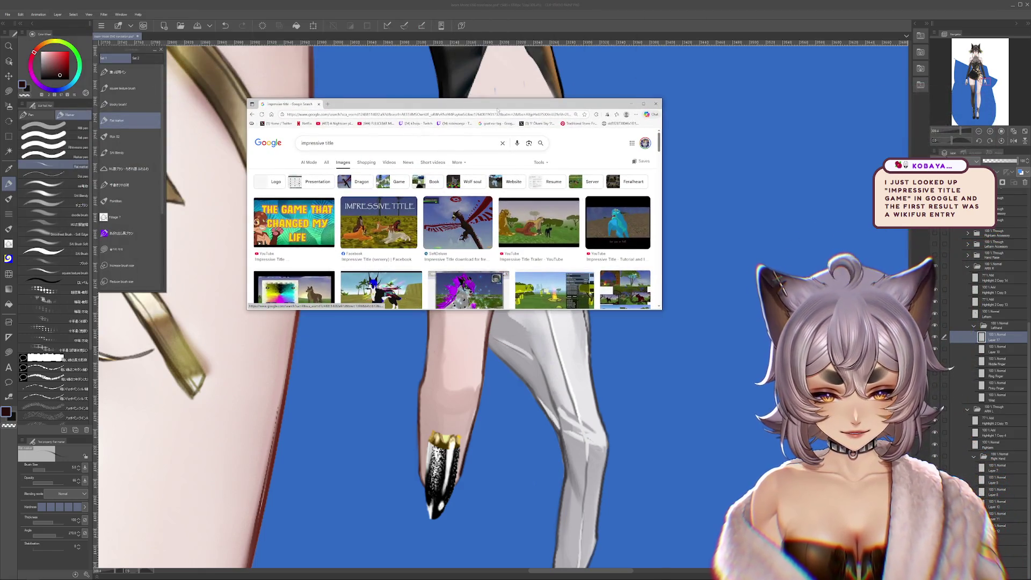
Maximise Chrome and preview the Impressive Title image results, ending on the FeralHeart presets image.
key("super+Up")
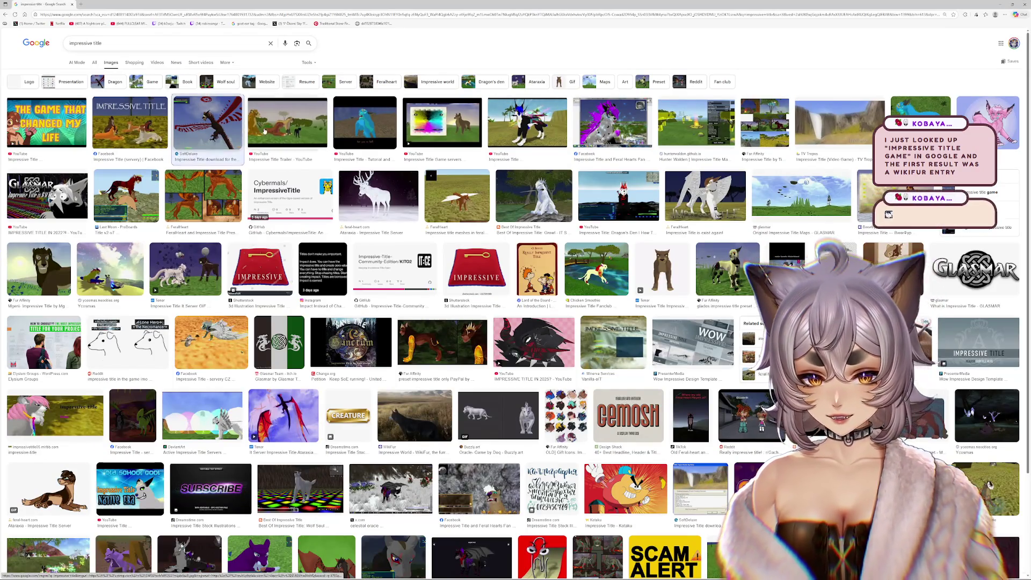
left_click(129, 123)
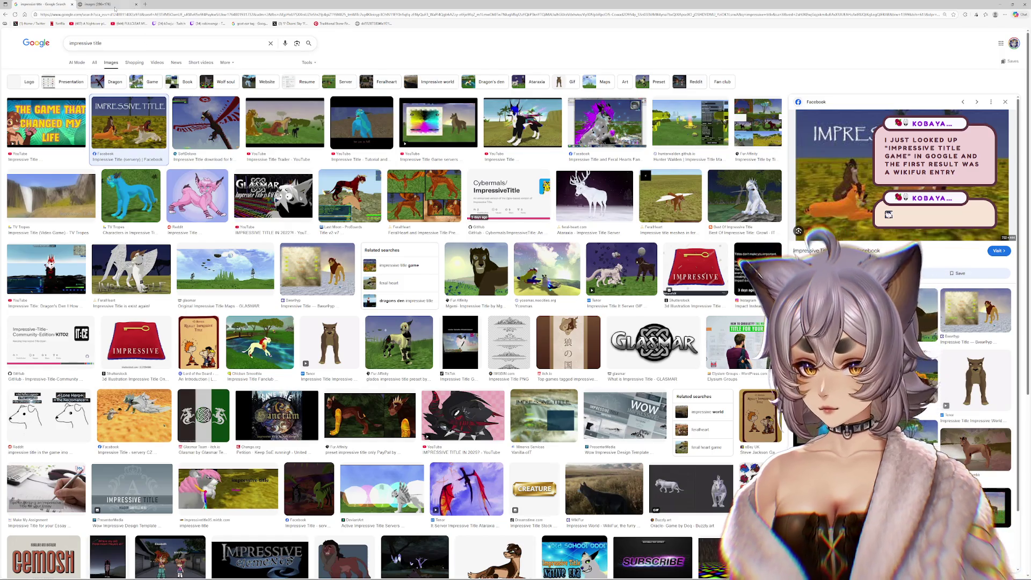
left_click(122, 4)
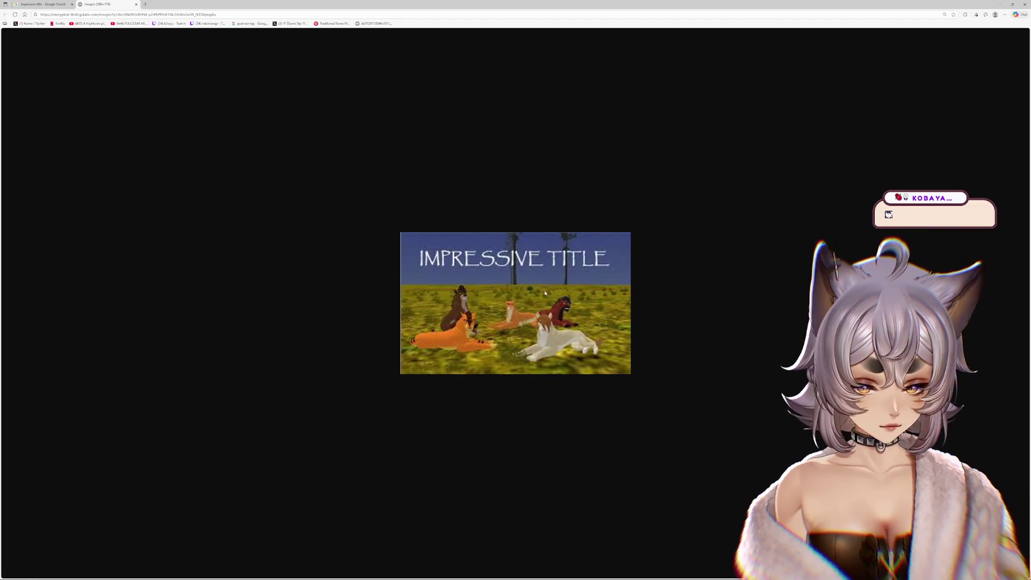
scroll(545, 293, "up", 2)
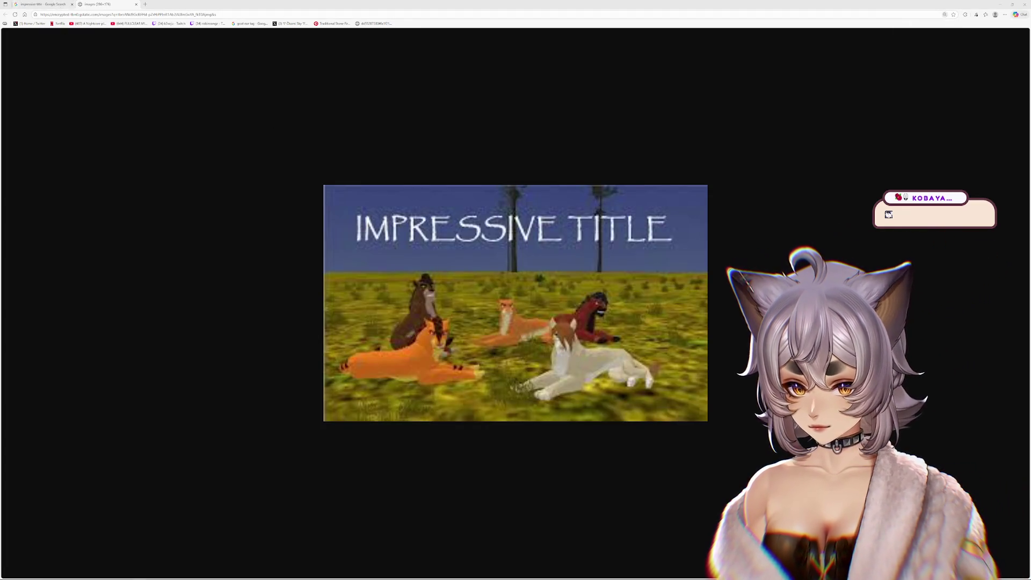
left_click(40, 4)
left_click(284, 123)
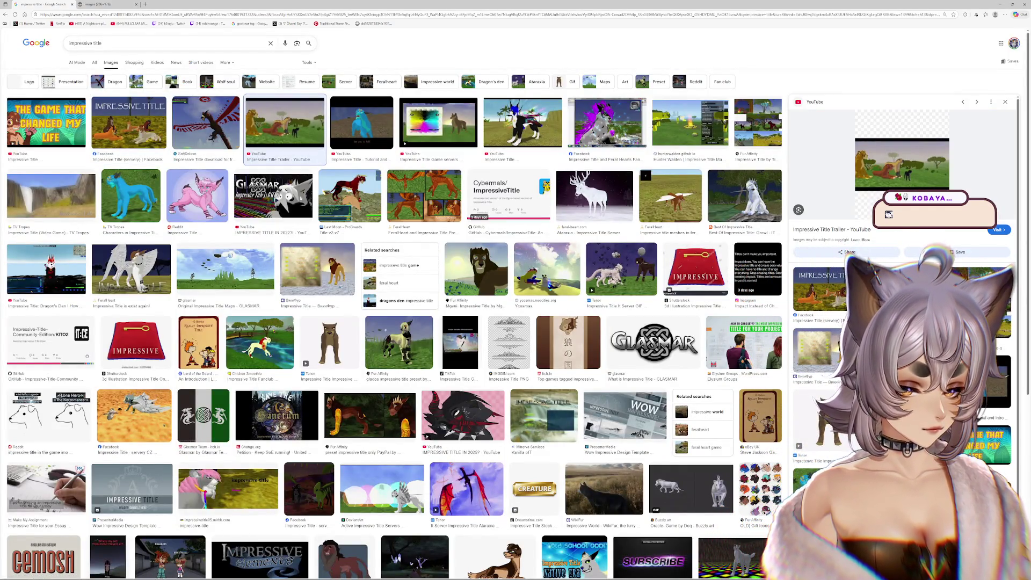
left_click(477, 270)
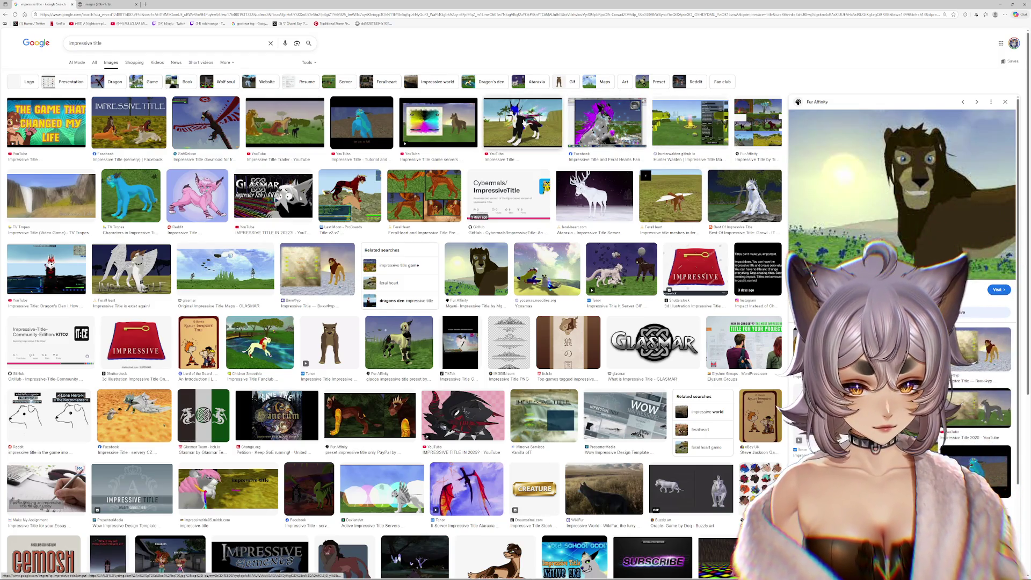
left_click(522, 123)
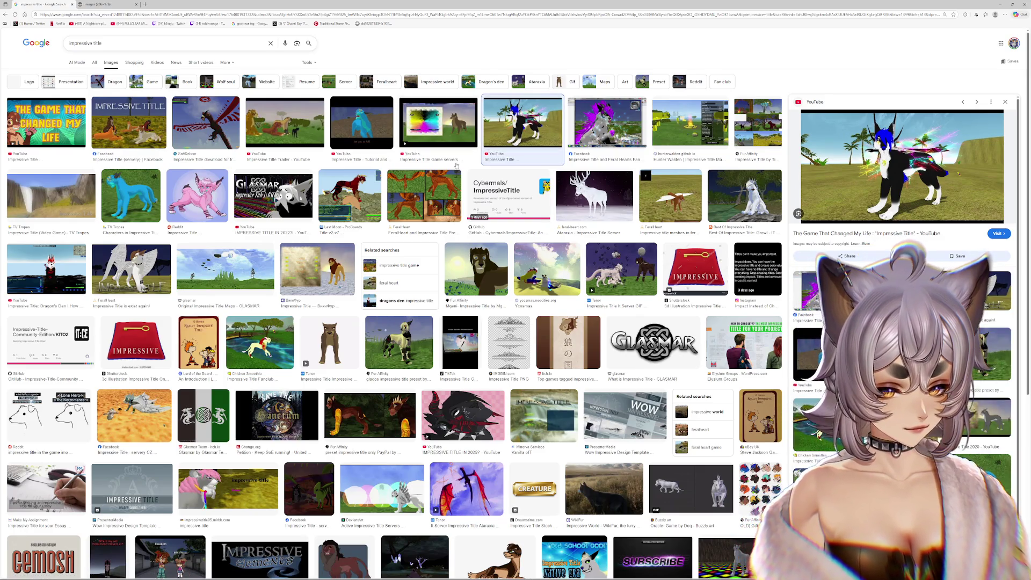
left_click(424, 196)
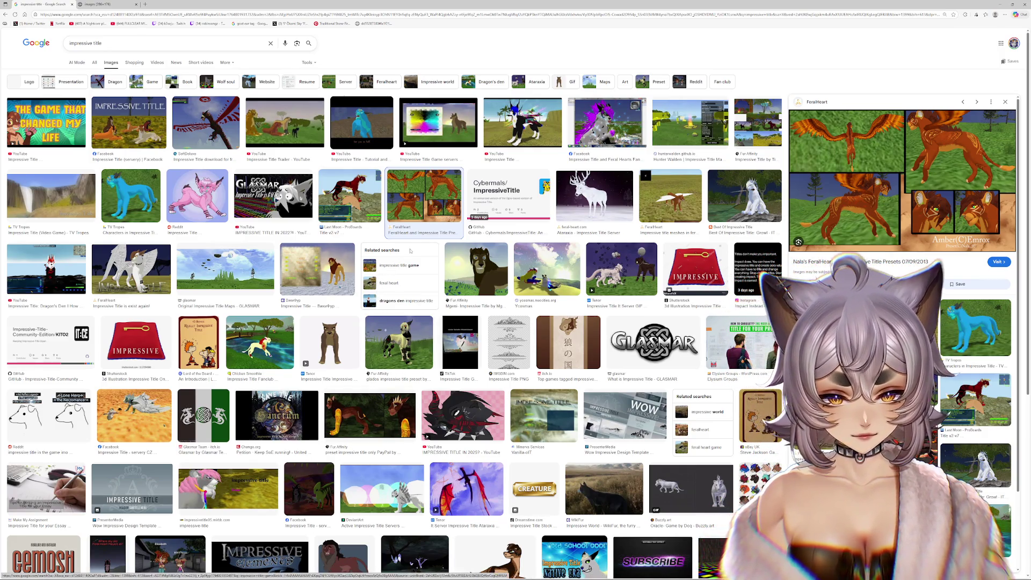
View the FeralHeart preset image full size in a new tab, close it and return to the painting.
right_click(870, 177)
left_click(910, 202)
left_click(169, 4)
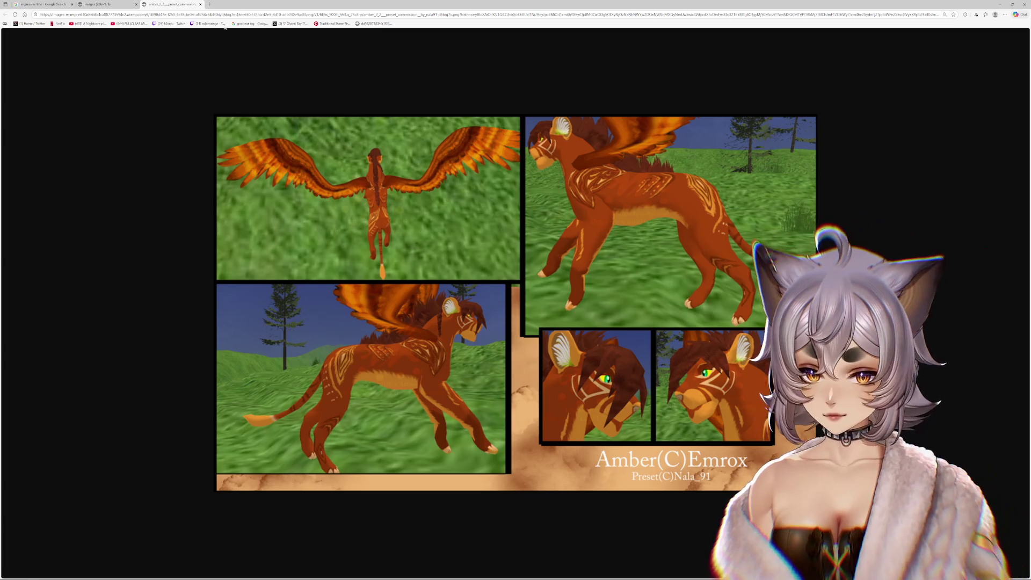
left_click(201, 4)
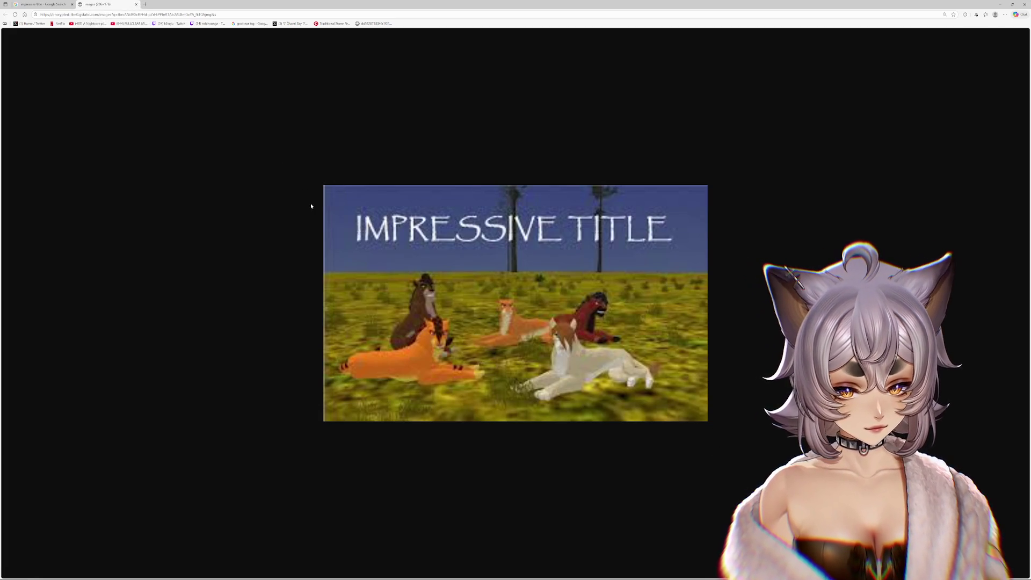
key("ctrl+w")
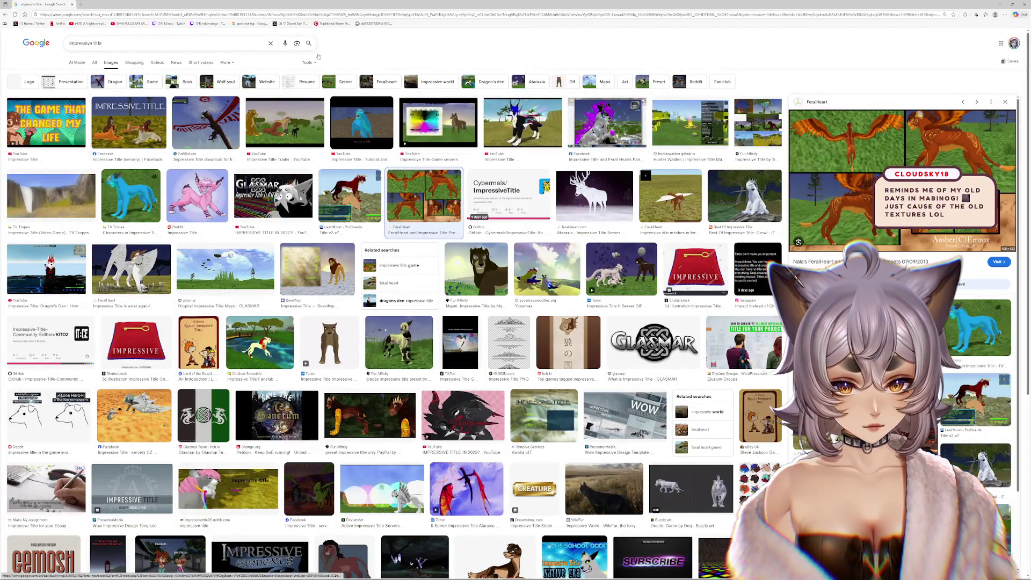
key("alt+Tab")
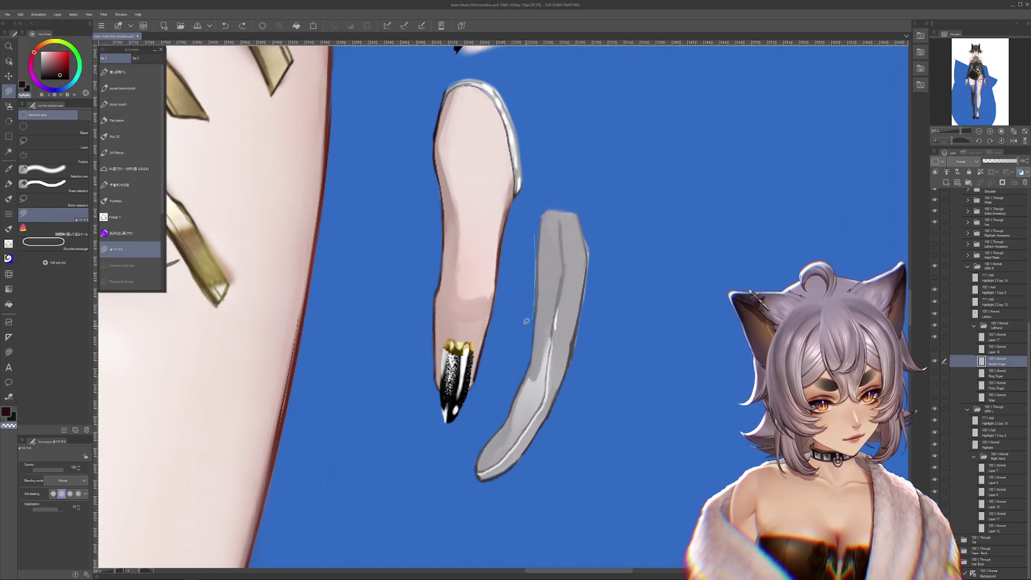
left_click_drag(506, 235, 504, 245)
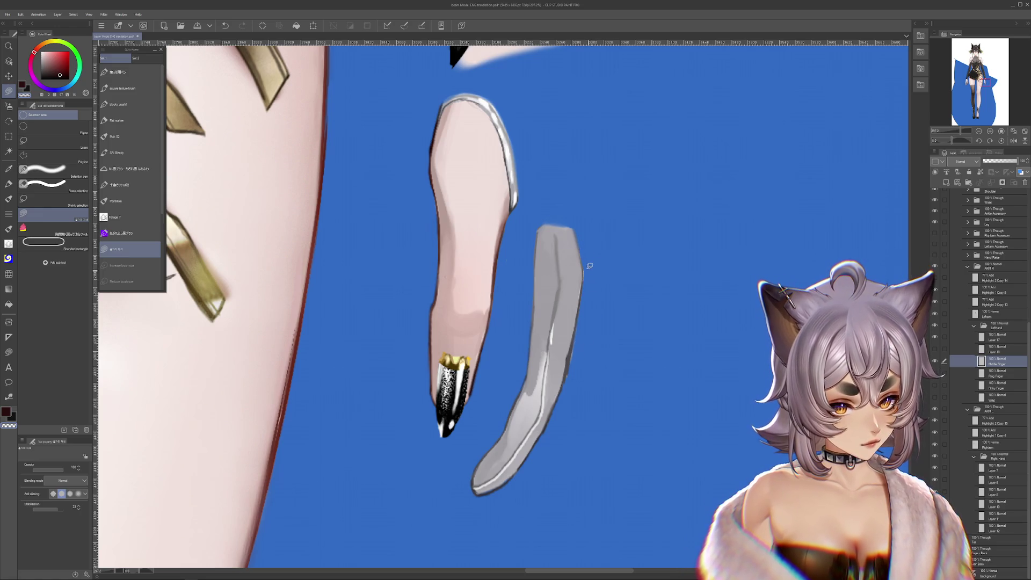
scroll(597, 263, "down", 2)
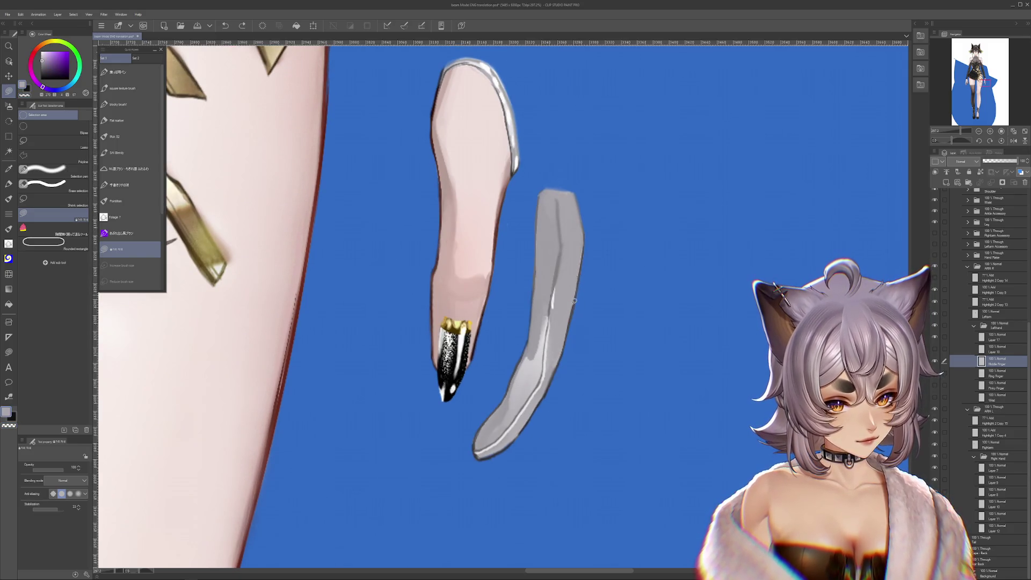
scroll(575, 300, "up", 3)
left_click_drag(571, 403, 630, 354)
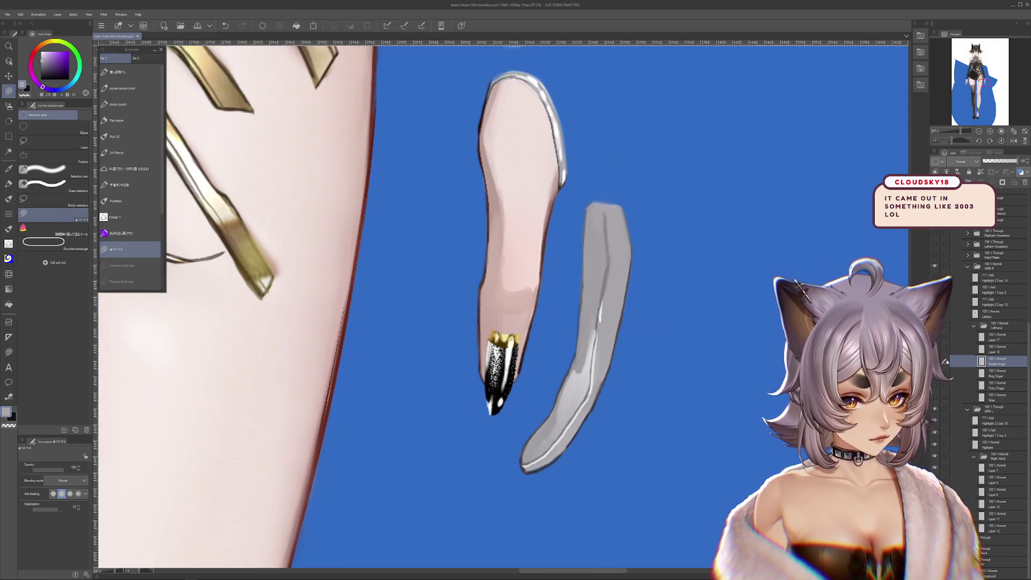
Hide the white glove and skin finger so only the grey glove sketch shows on the arm.
left_click(936, 346)
left_click(937, 345)
left_click(937, 346)
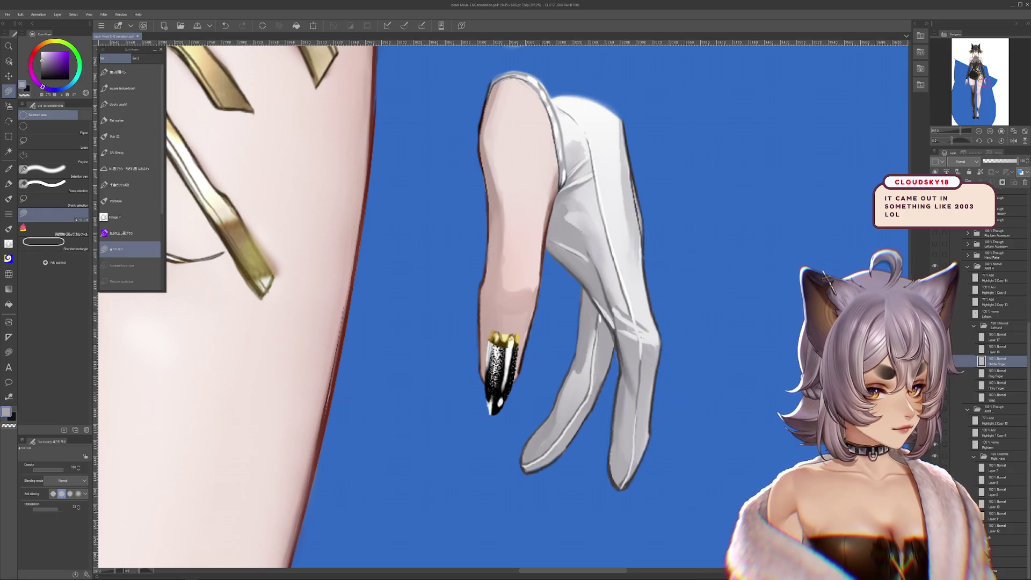
left_click(937, 346)
left_click_drag(515, 242, 653, 314)
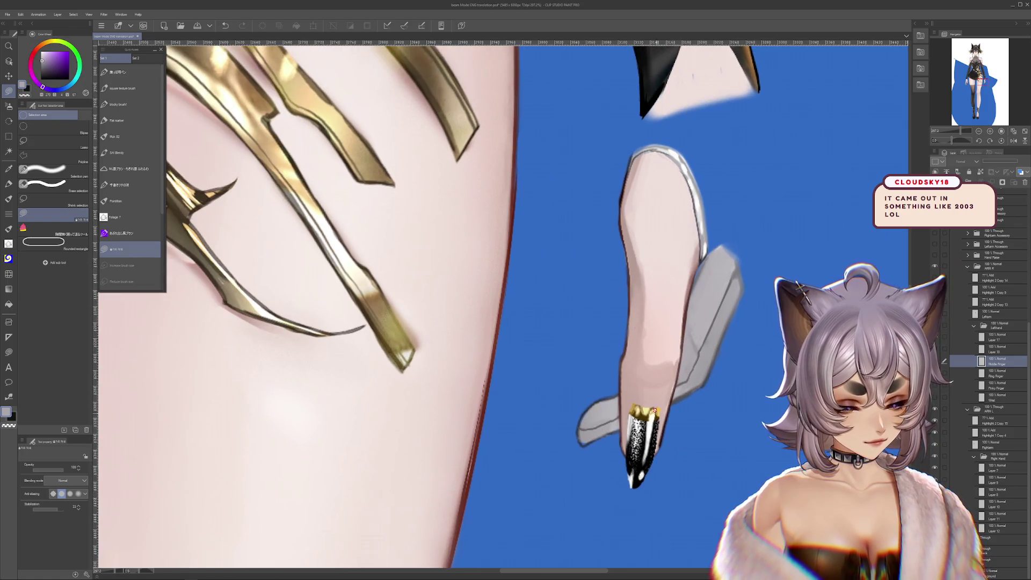
key("alt+Tab")
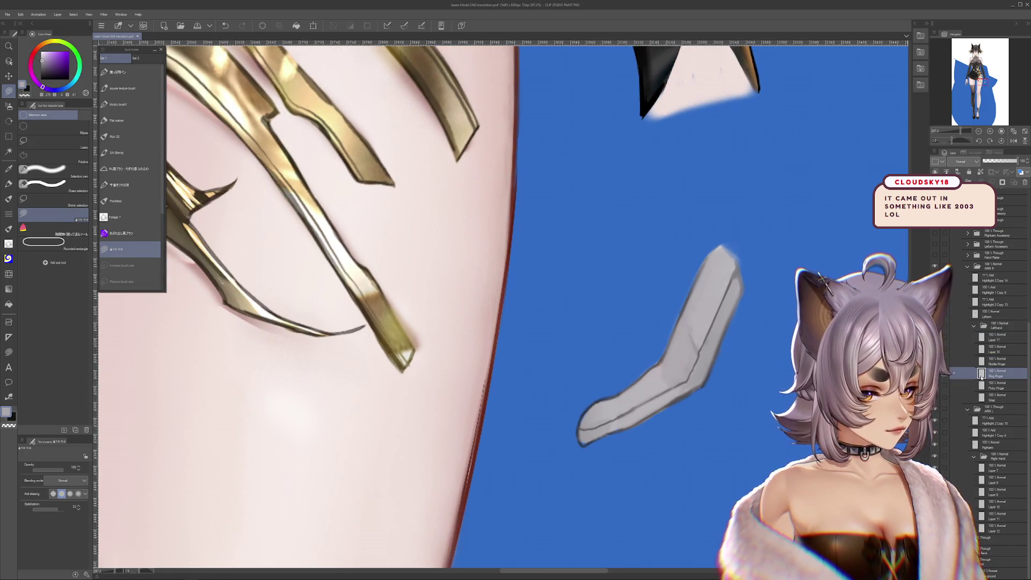
left_click_drag(711, 284, 681, 319)
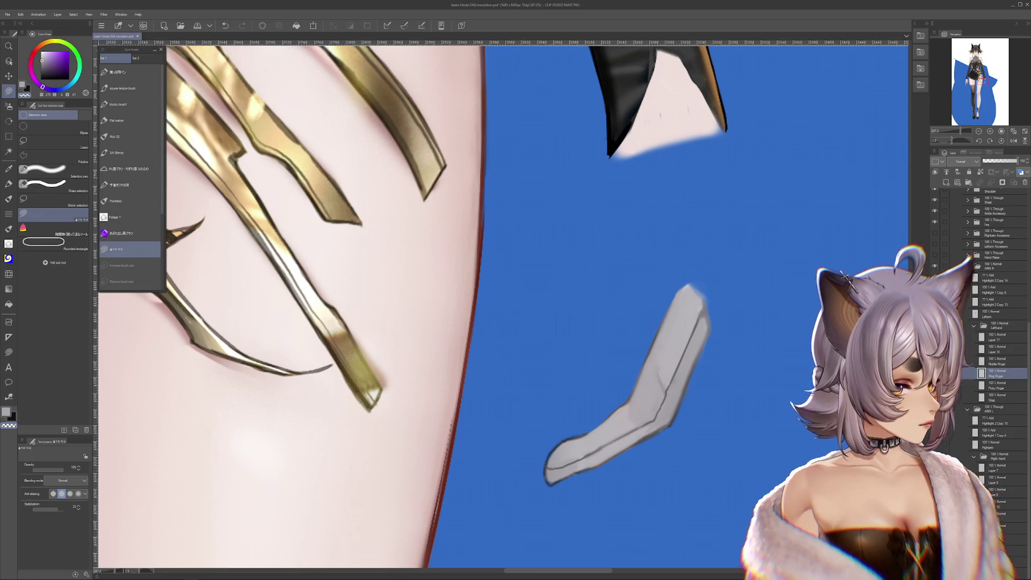
key("ctrl+z")
key("ctrl+y")
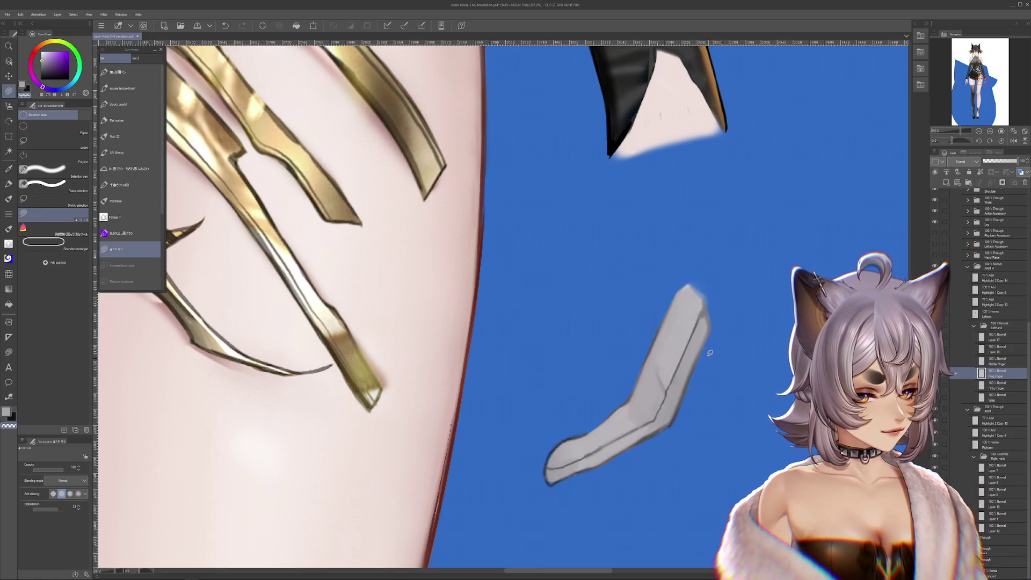
Add new Layer 19 below Ring Finger and compare the art without the grey finger sketch.
key("ctrl+shift+n")
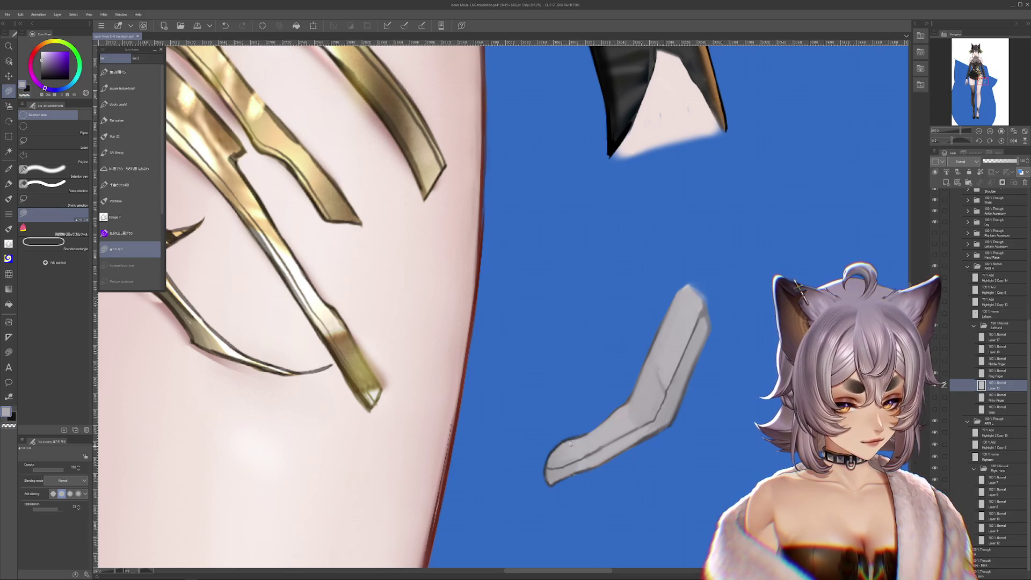
left_click_drag(676, 379, 631, 450)
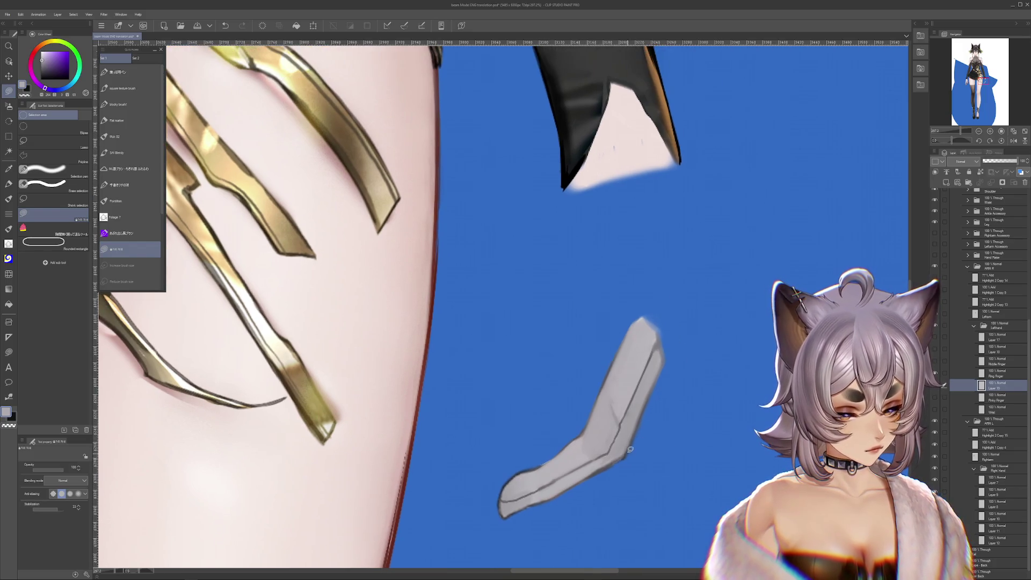
left_click_drag(613, 403, 645, 355)
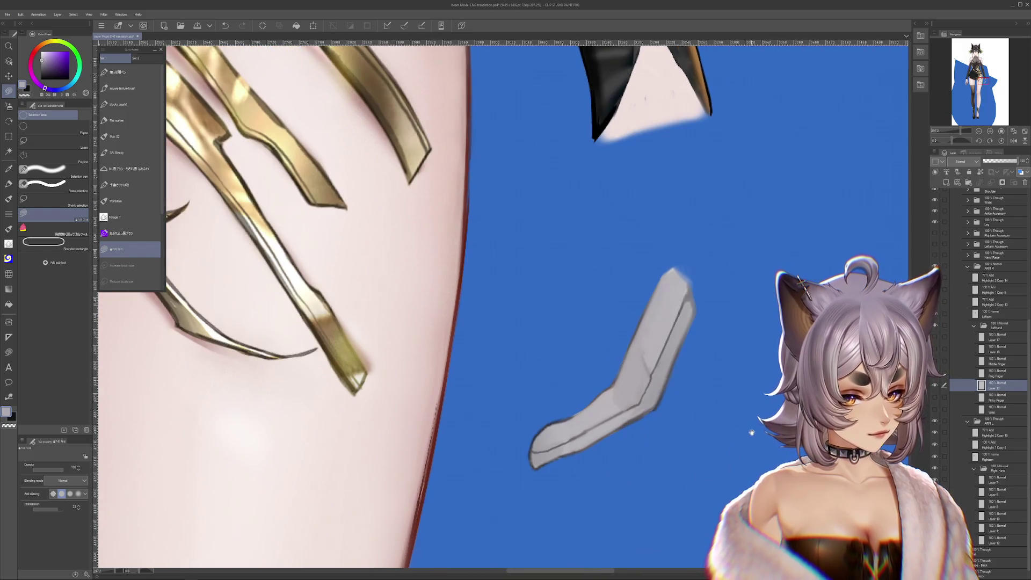
scroll(661, 338, "down", 2)
scroll(661, 338, "down", 2)
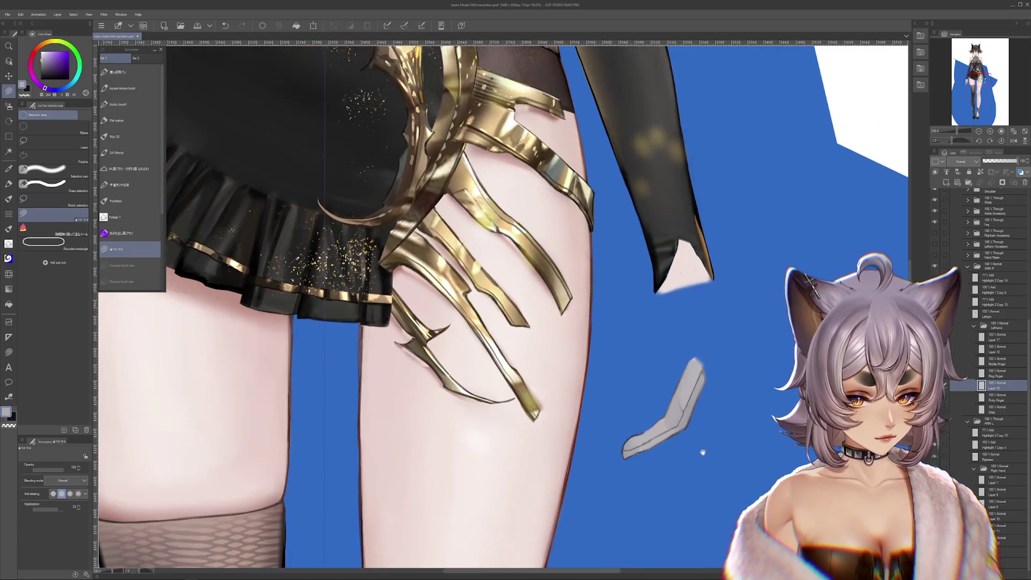
scroll(661, 338, "down", 1)
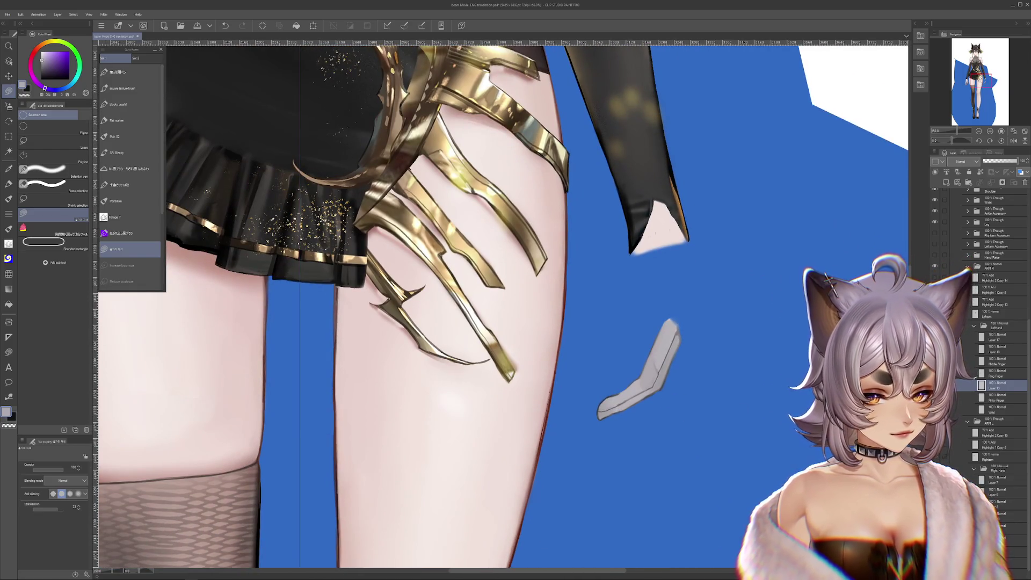
left_click(974, 385)
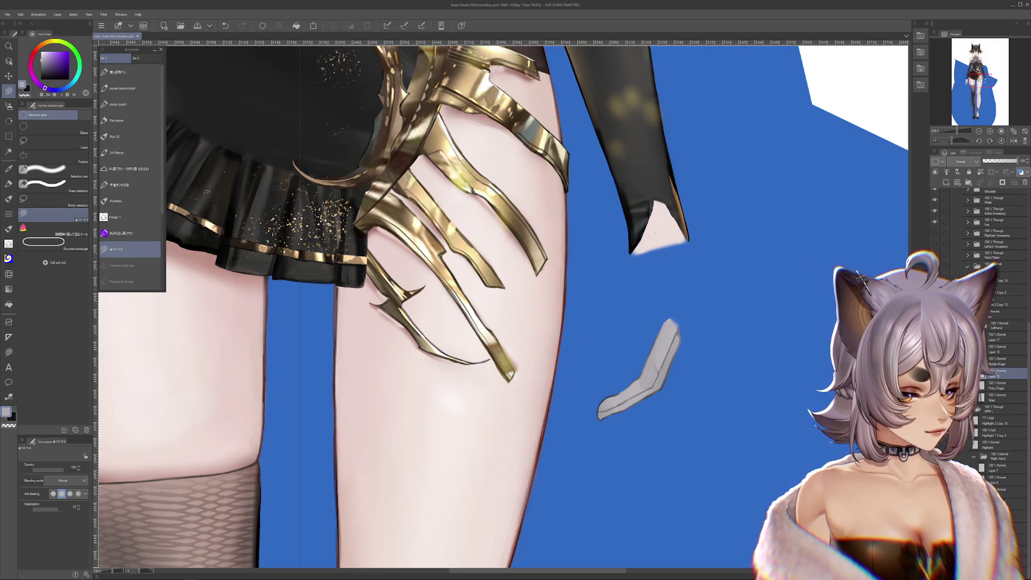
Show another grey finger sketch and add Layer 20 placed below Pinky Finger.
left_click(973, 369)
scroll(628, 363, "up", 5)
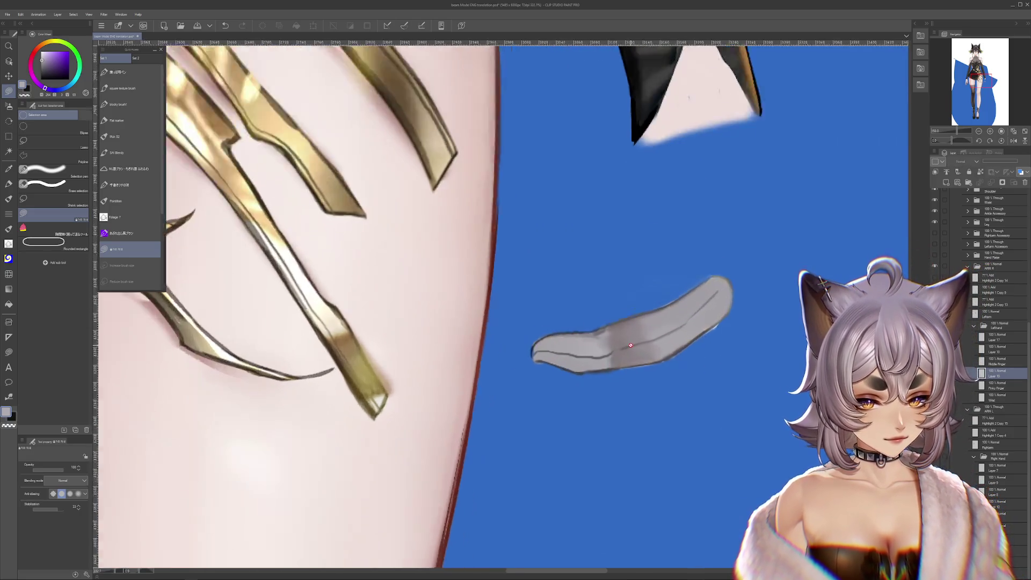
key("ctrl+shift+n")
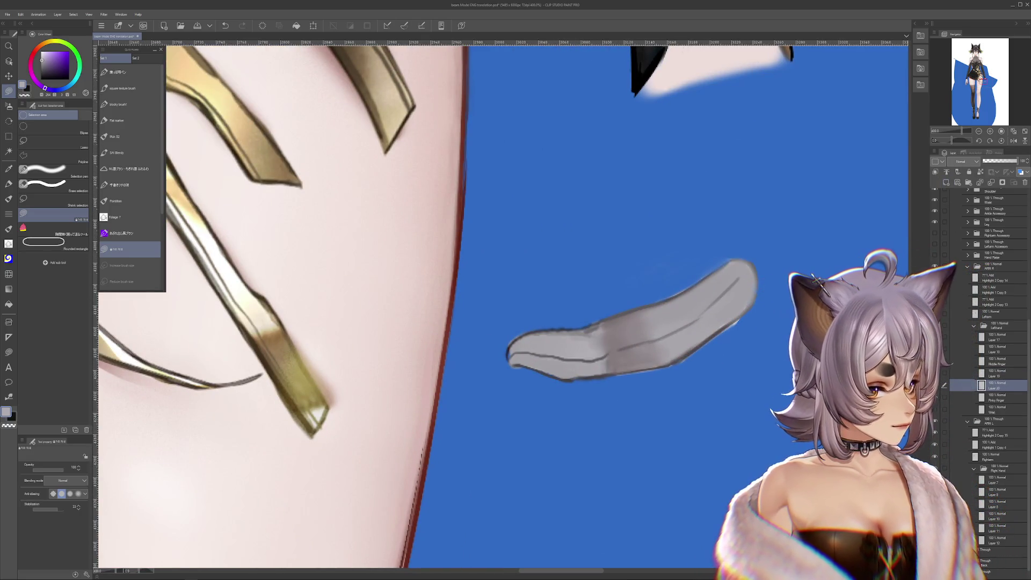
left_click_drag(993, 389, 997, 400)
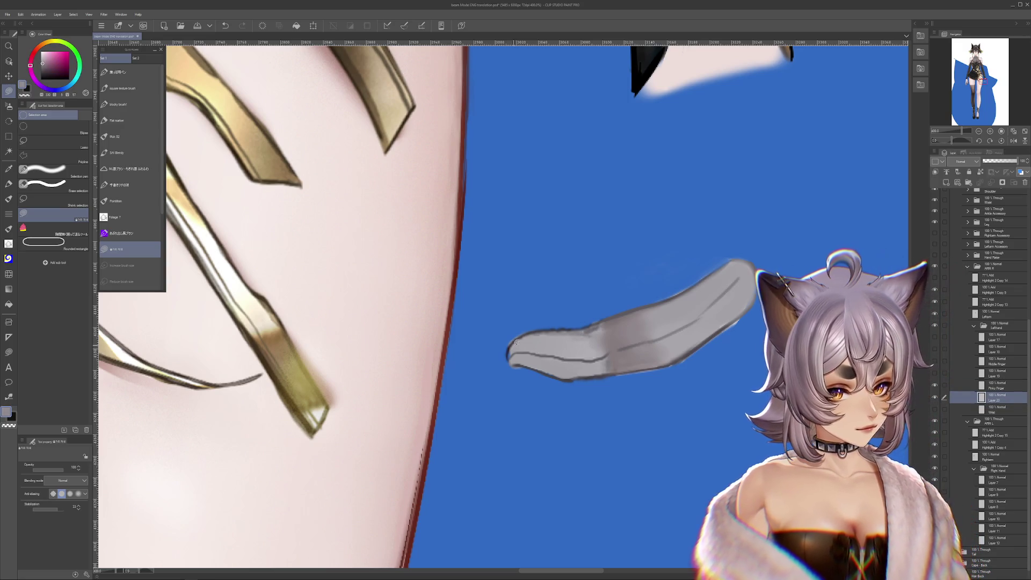
Recentre on the grey sketch and make the white glove shape visible again.
left_click_drag(725, 361, 713, 383)
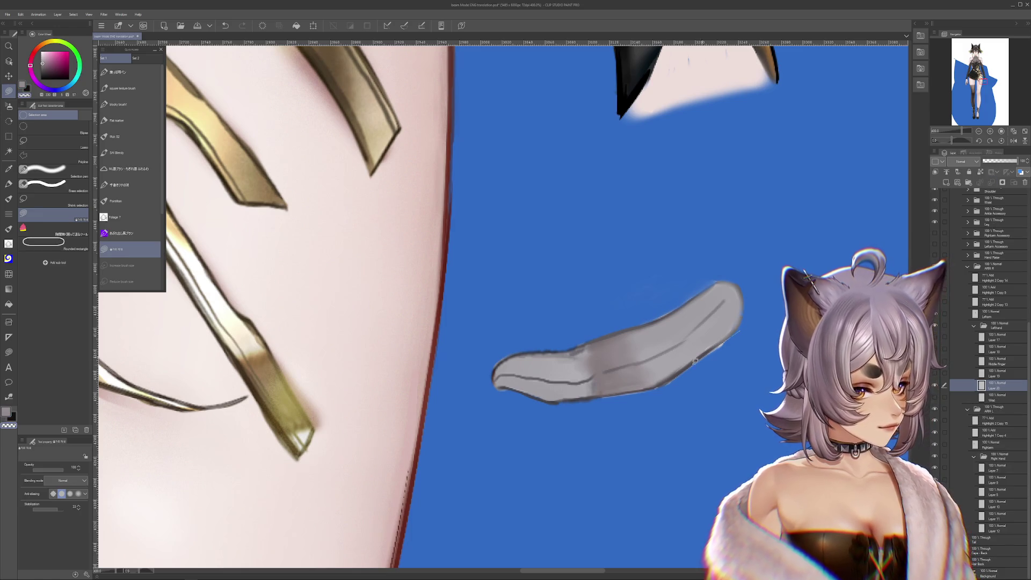
left_click_drag(674, 407, 727, 369)
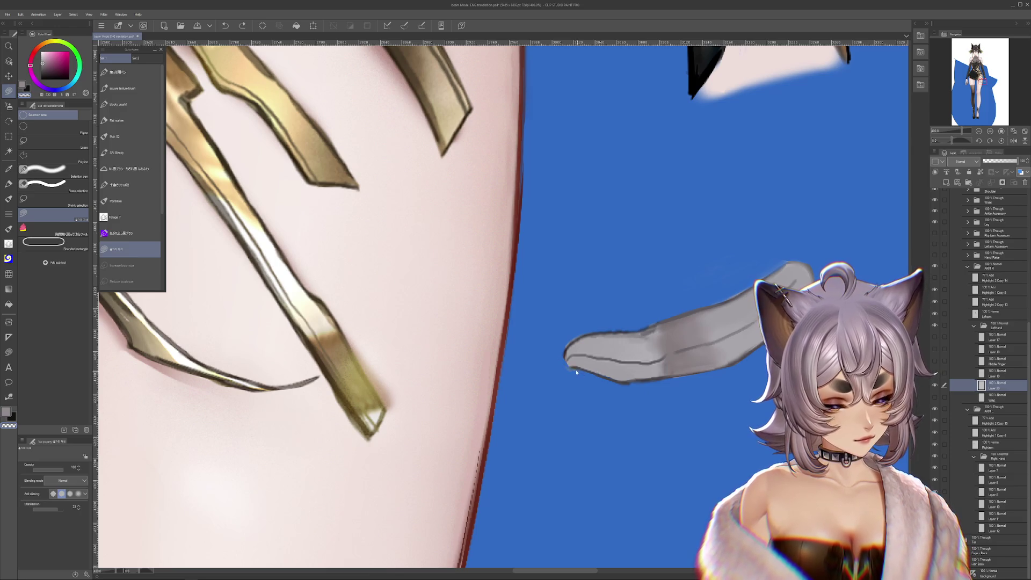
left_click_drag(629, 322, 642, 357)
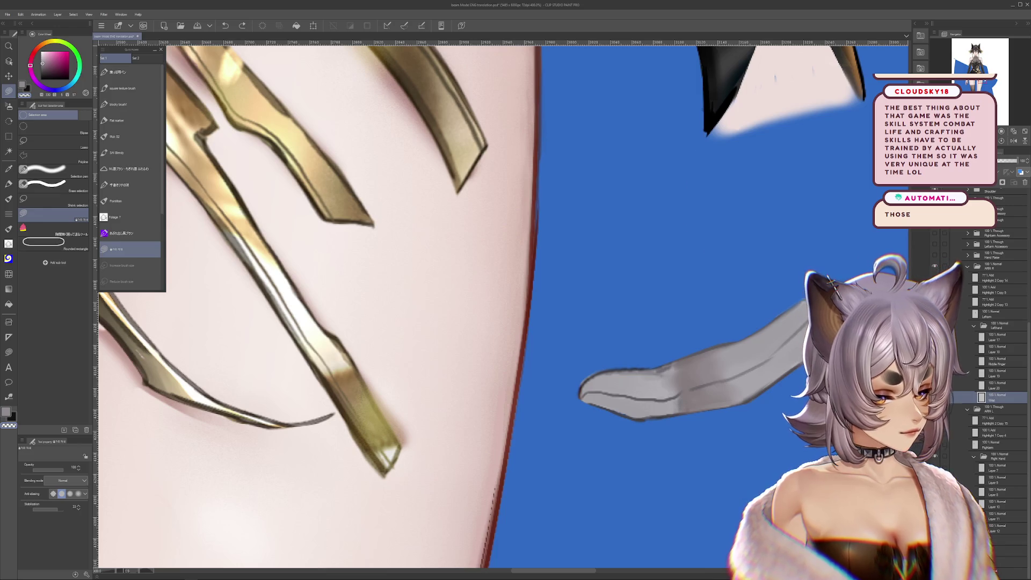
key("ctrl+z")
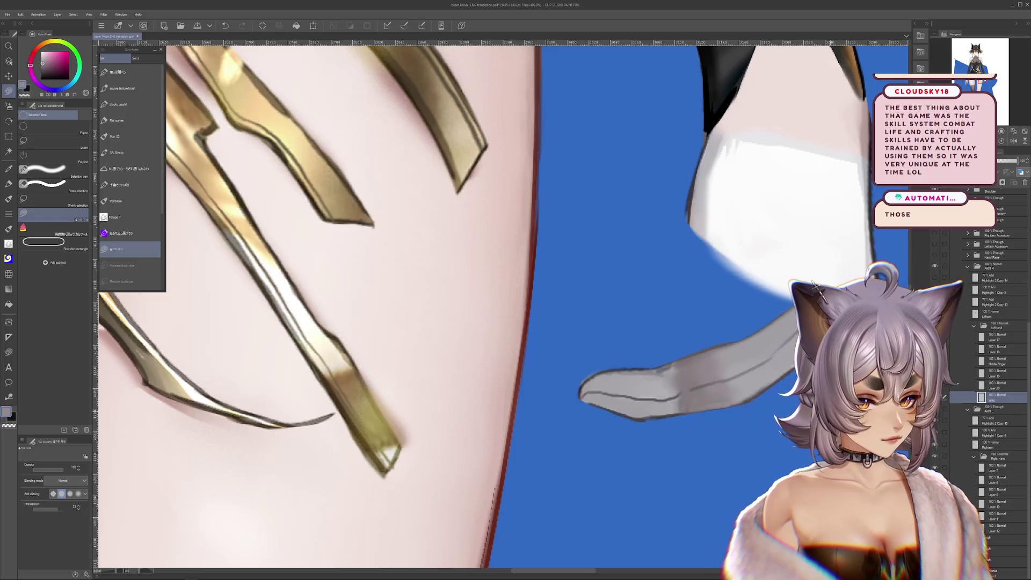
scroll(403, 282, "down", 2)
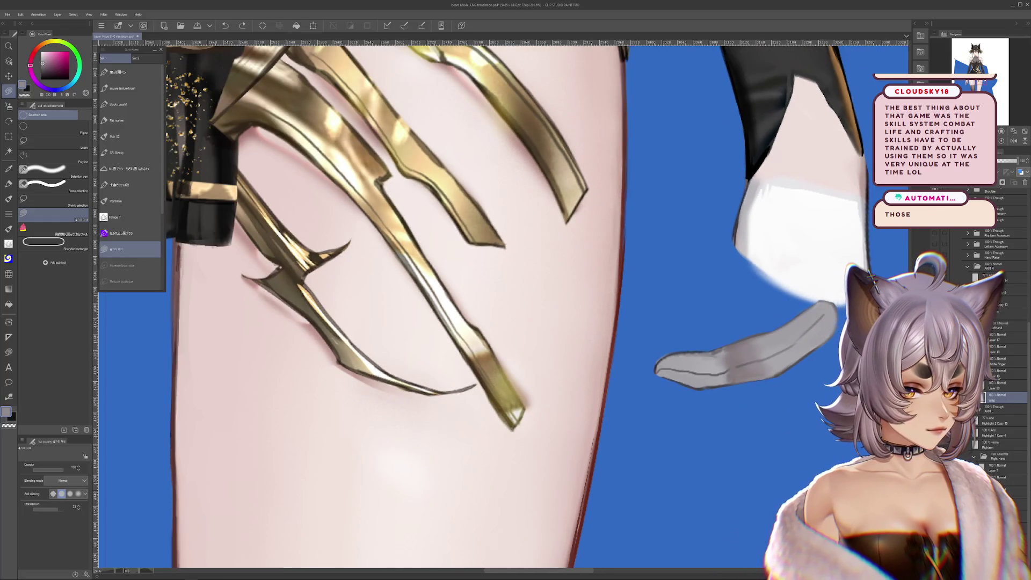
Pan to the wrist, hide the glove to reveal the bare wrist and turn the view along the arm.
left_click_drag(564, 282, 443, 267)
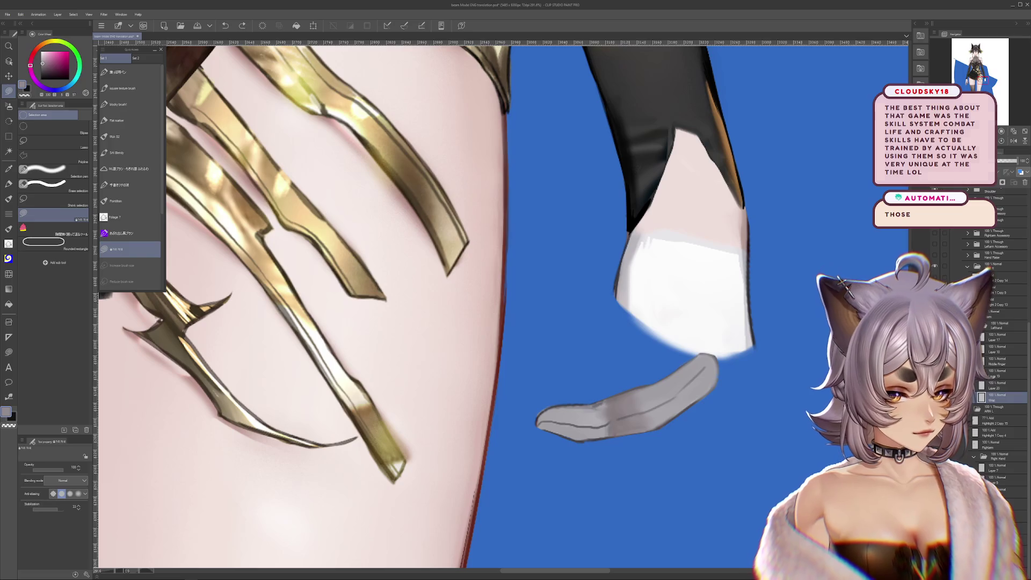
key("ctrl+z")
mouse_move(651, 240)
left_mouse_down()
mouse_move(649, 281)
mouse_move(617, 367)
mouse_move(675, 306)
left_mouse_up()
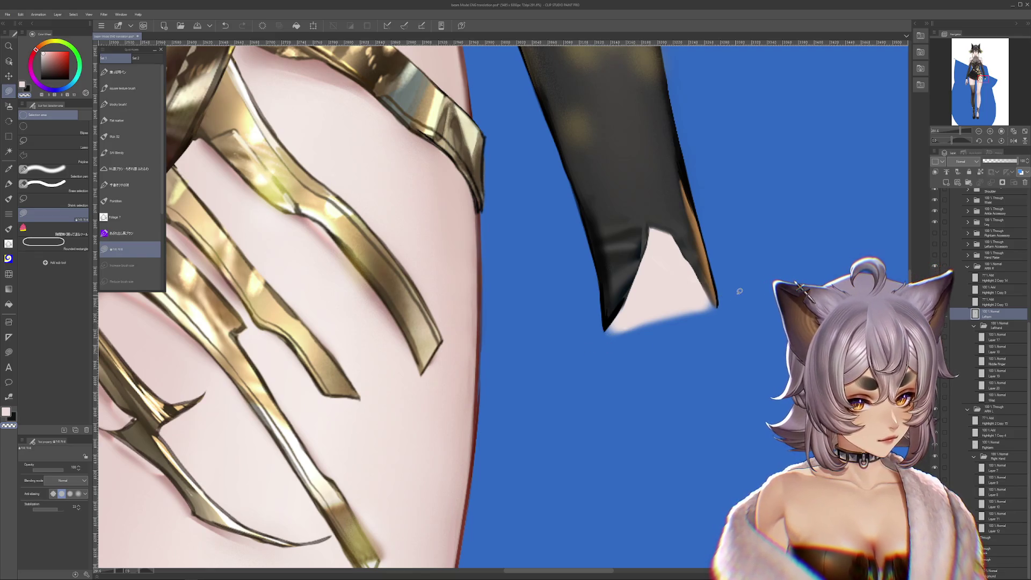
Compare with and without the white glove, try a skin stroke over it and undo the stroke.
left_click_drag(739, 290, 718, 334)
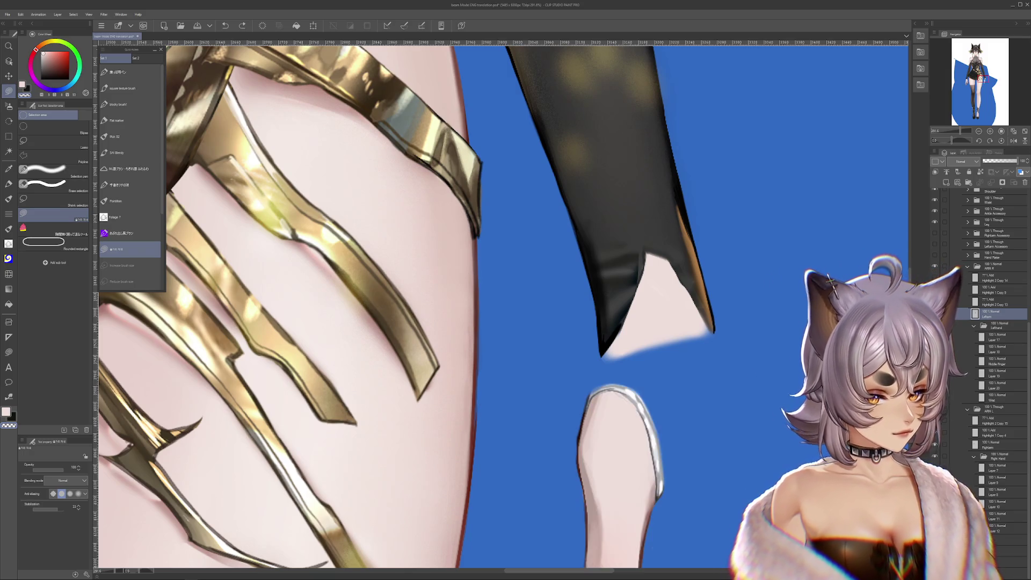
left_click(958, 316)
left_click(957, 316)
left_click(995, 396)
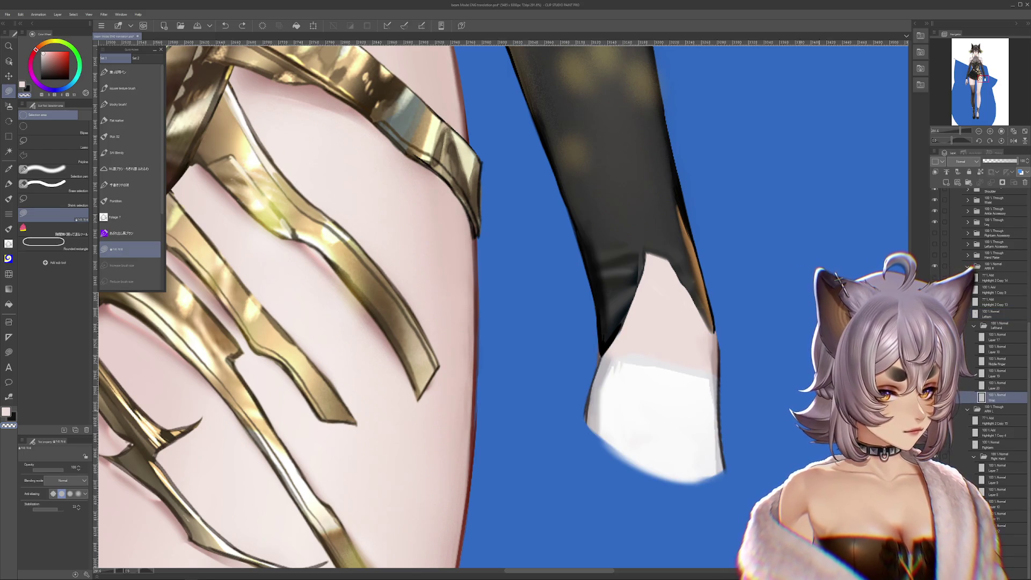
left_click_drag(629, 392, 647, 441)
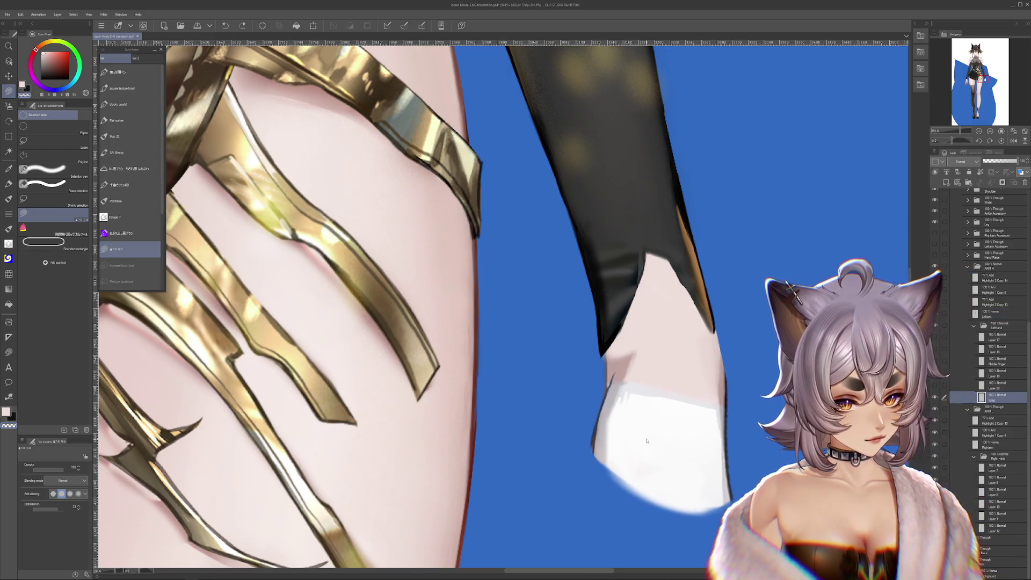
key("ctrl+z")
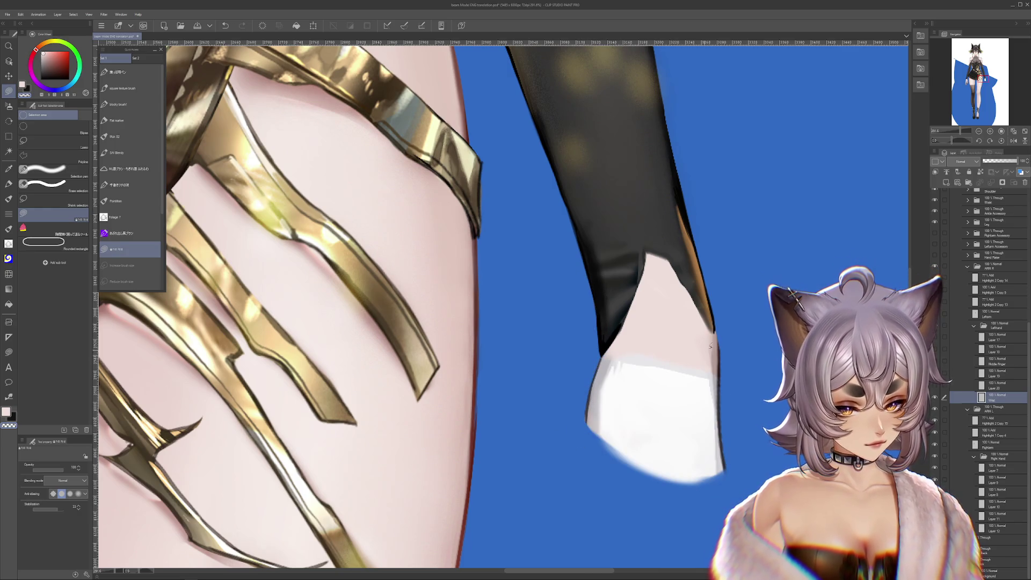
scroll(712, 304, "down", 3)
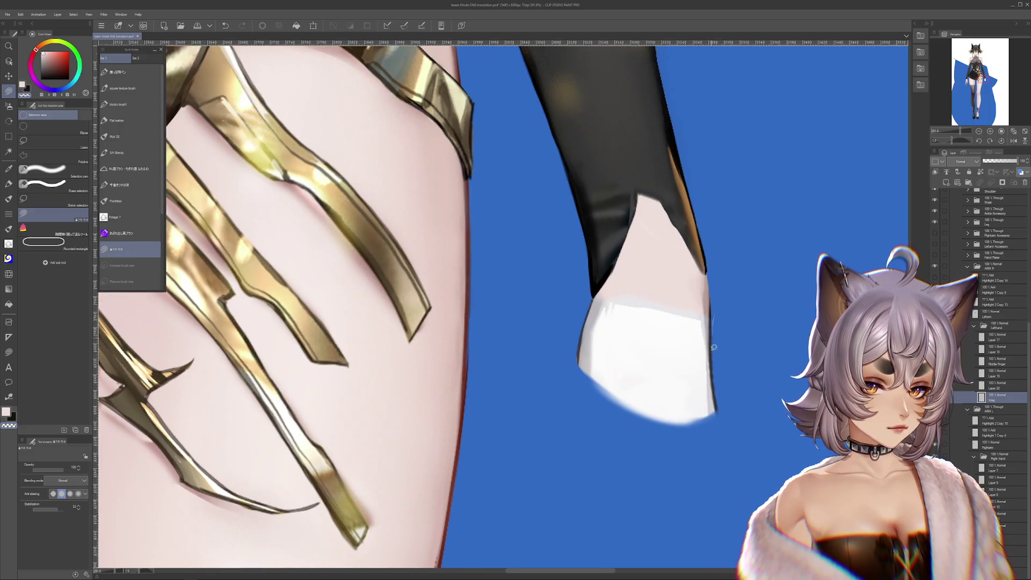
Bring the gloved hand back into view with the arm lying horizontal.
key("ctrl+v")
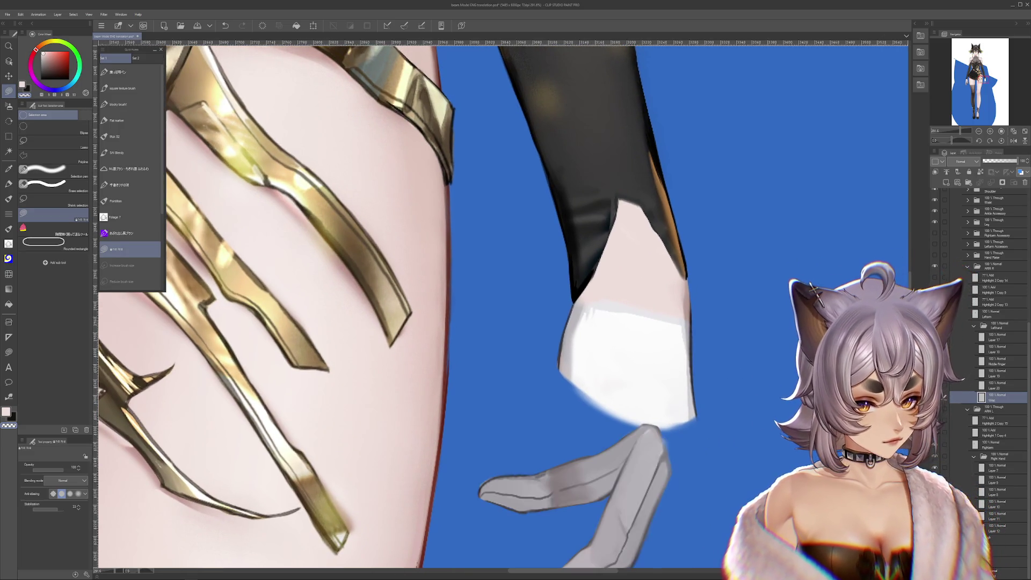
scroll(523, 306, "down", 2)
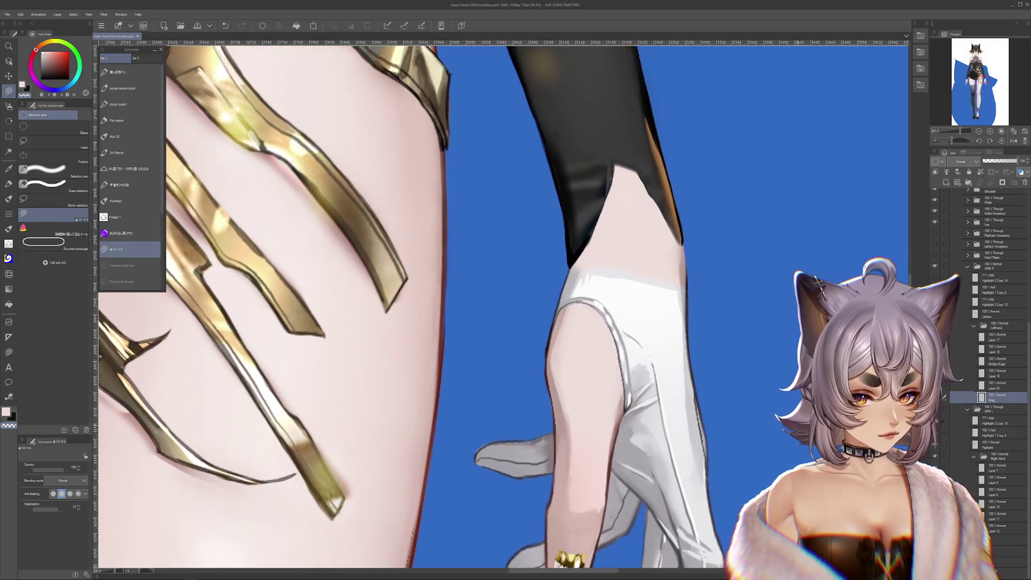
left_click_drag(523, 306, 646, 368)
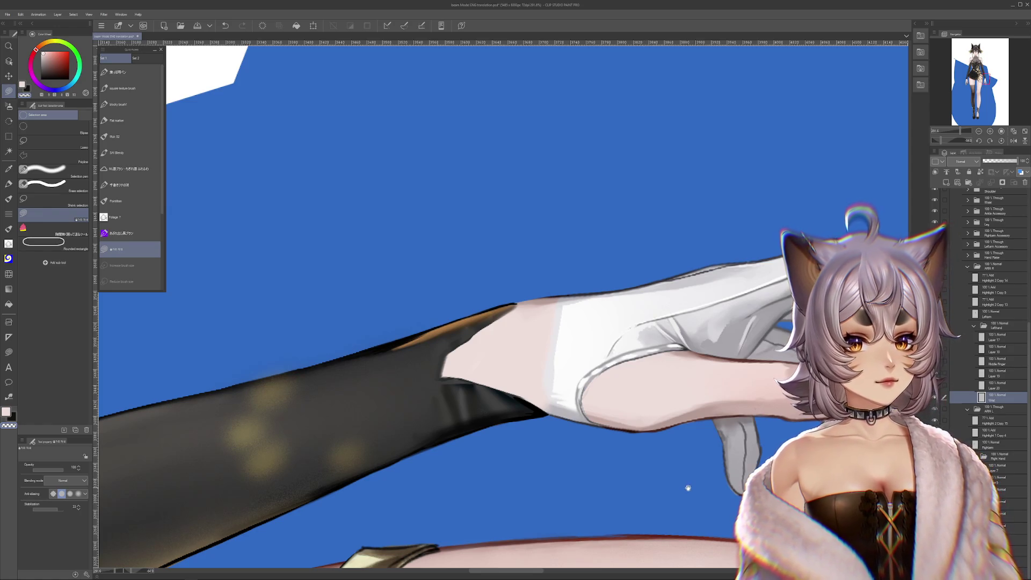
Test a thin dark brush stroke on the white glove and undo it, checking the glove's visibility.
left_click_drag(659, 450, 652, 454)
key("b")
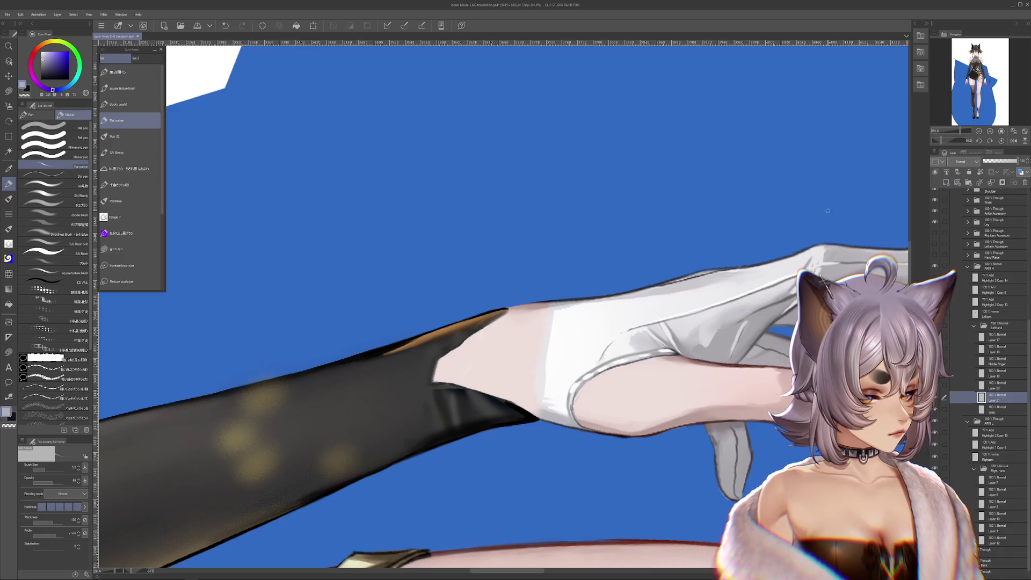
left_click_drag(548, 303, 547, 337)
key("ctrl+z")
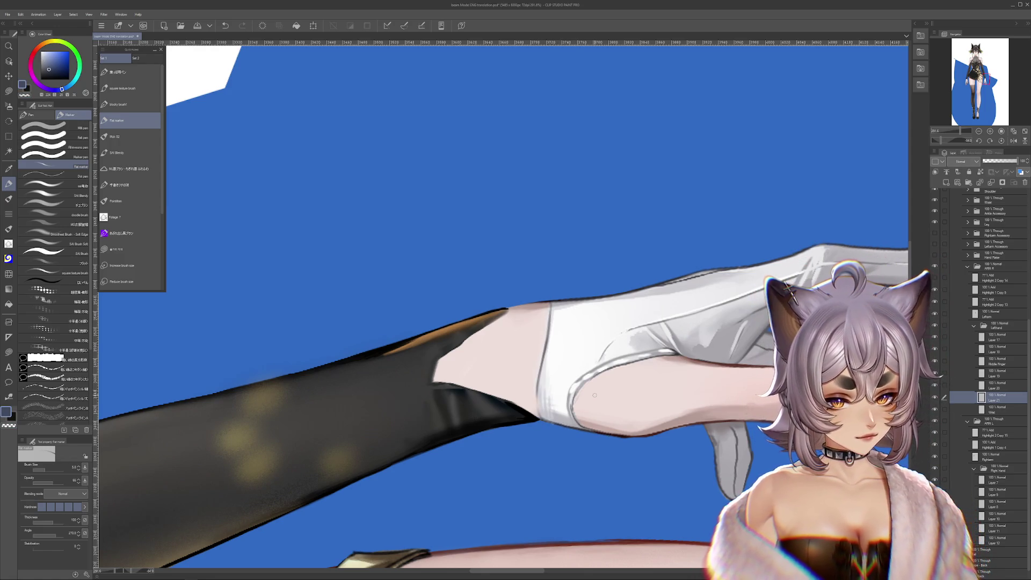
key("ctrl+z")
key("ctrl+y")
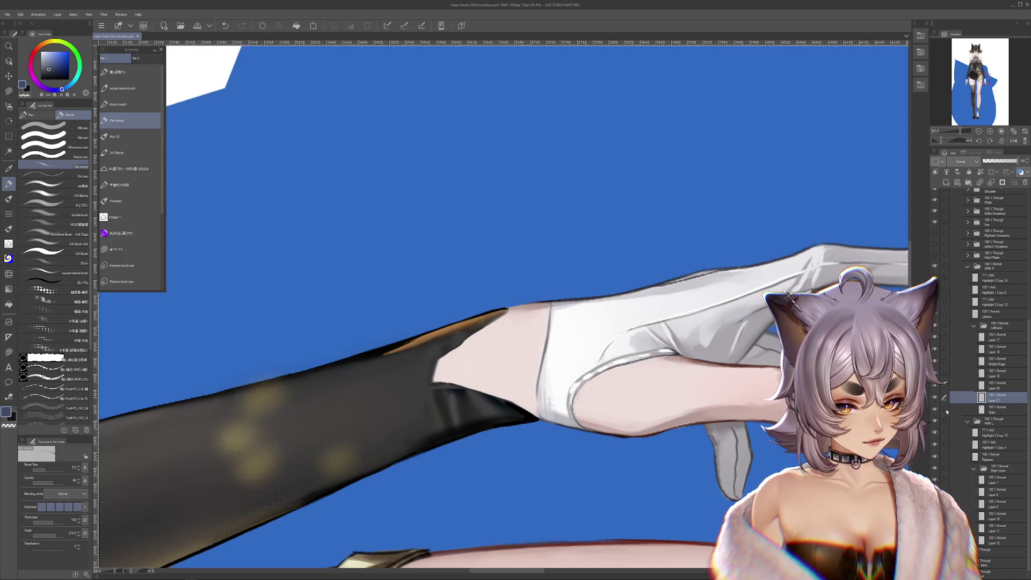
Hide the black sleeve layer so the pale forearm shows above the glove cuff.
left_click(991, 314)
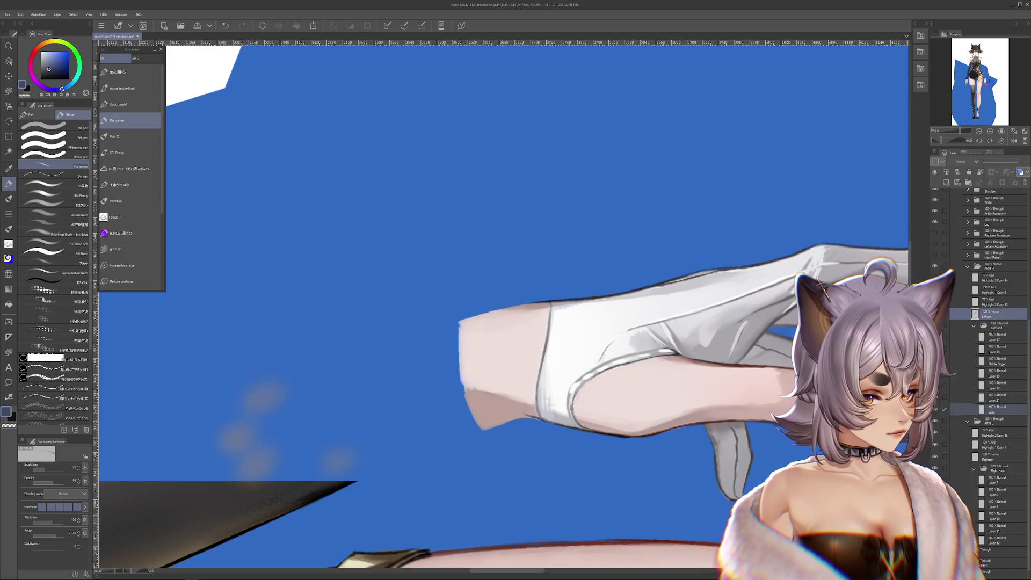
key("ctrl+z")
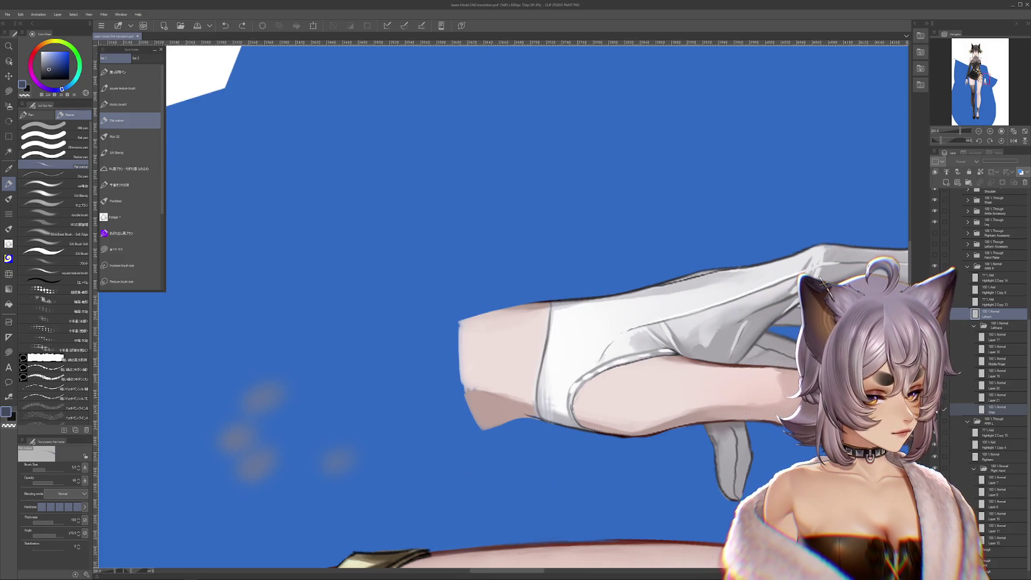
left_click(992, 397)
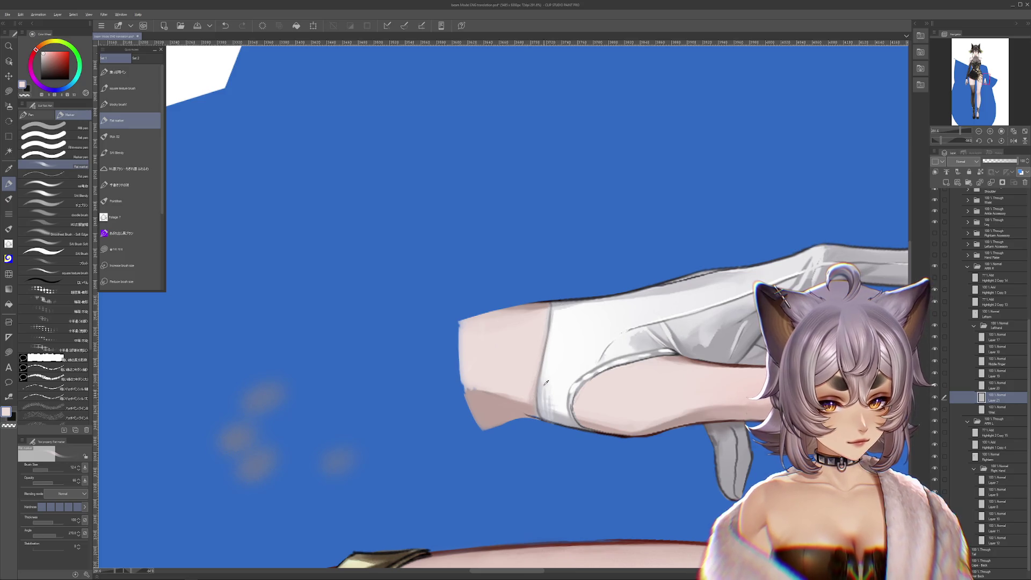
left_click_drag(538, 339, 468, 404)
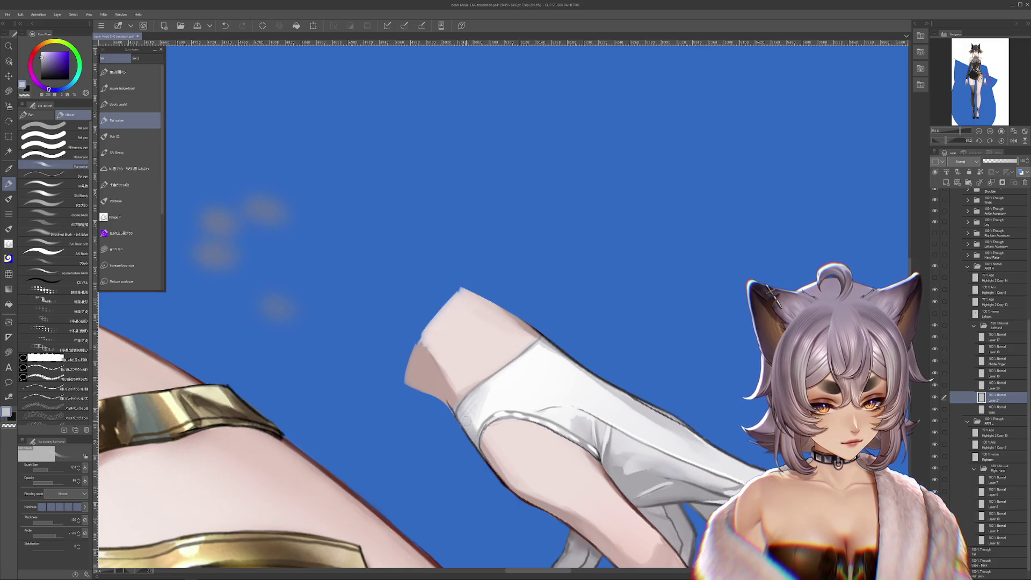
Frame the wrist upright and closer with the selection tool active.
left_click_drag(468, 402, 535, 399)
key("m")
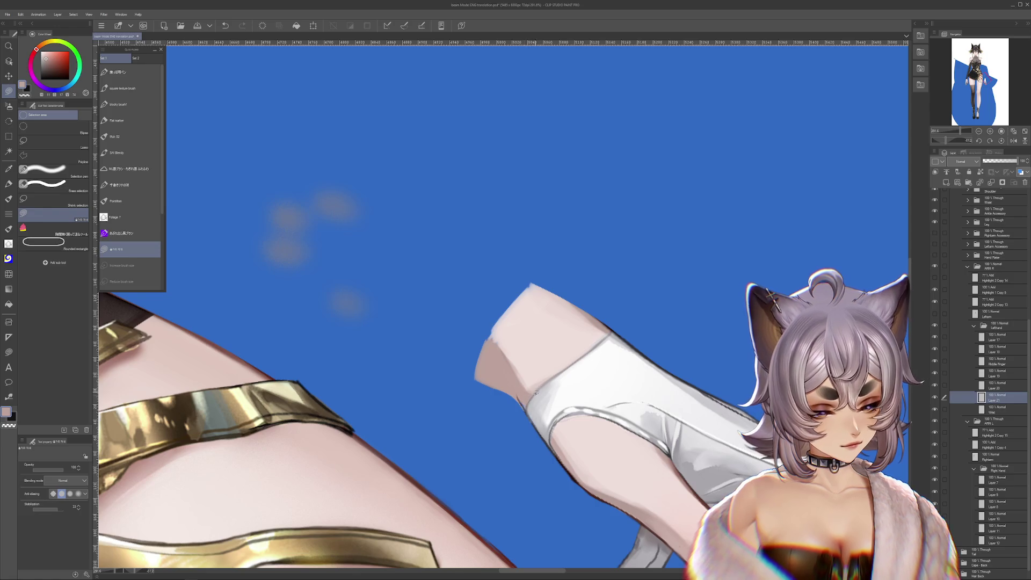
left_click_drag(484, 363, 525, 322)
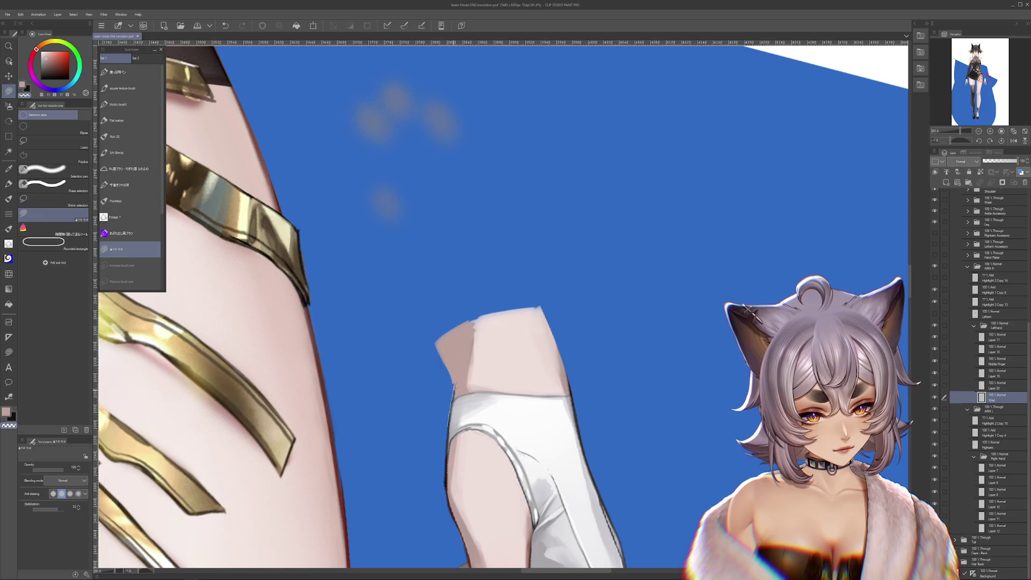
left_click_drag(432, 370, 456, 388)
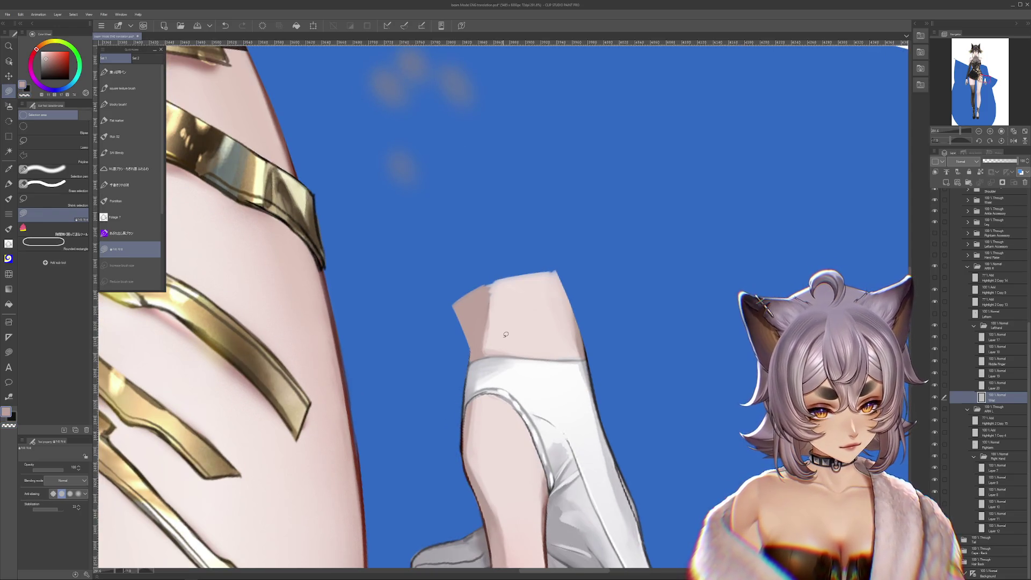
left_click_drag(504, 334, 561, 316)
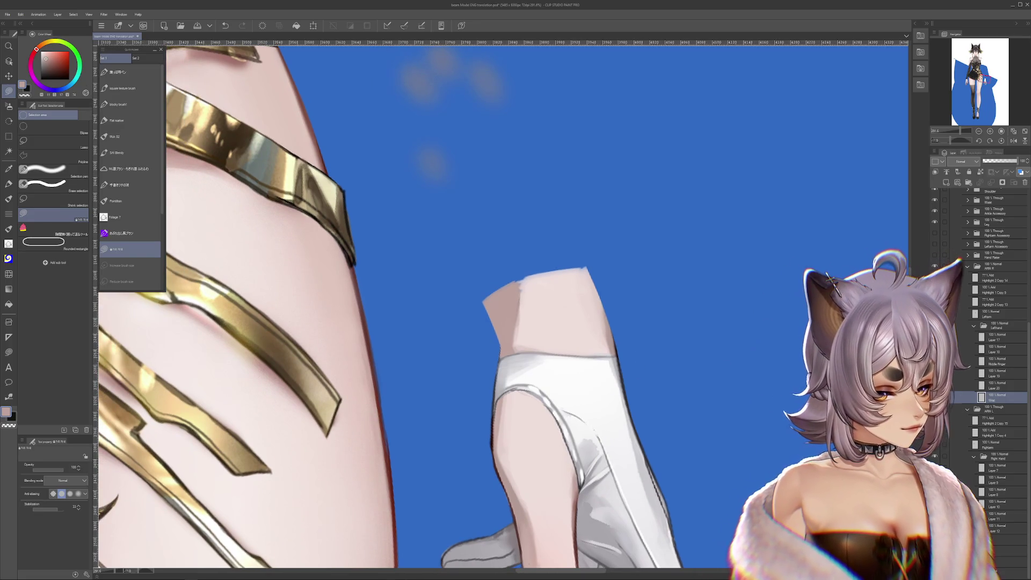
Restore the gold-speckled black sleeve over the forearm, undoing a trial shift of it.
key("ctrl+z")
key("ctrl+y")
key("ctrl+z")
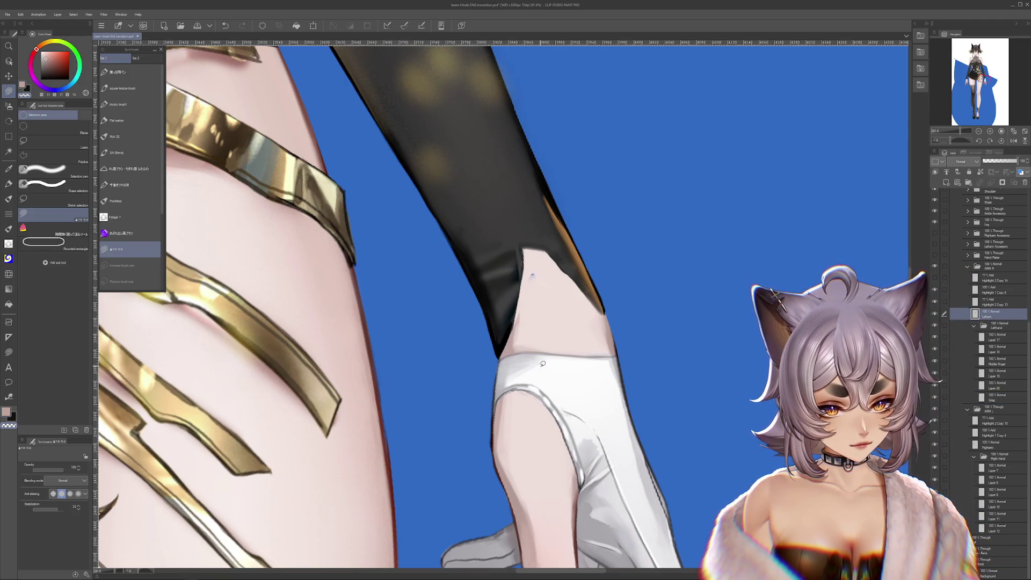
left_click_drag(484, 201, 439, 233)
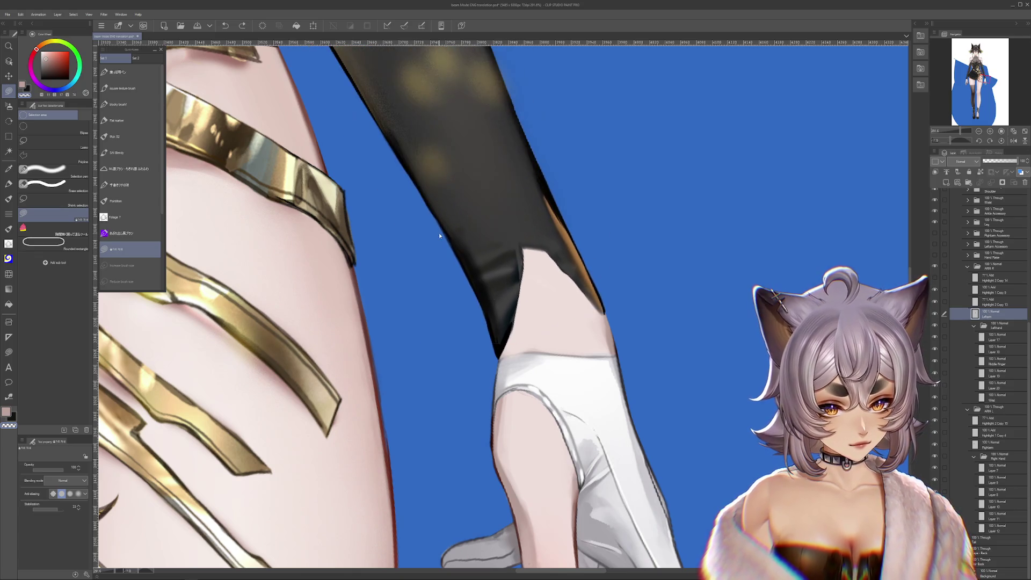
key("ctrl+z")
left_click_drag(694, 283, 547, 171)
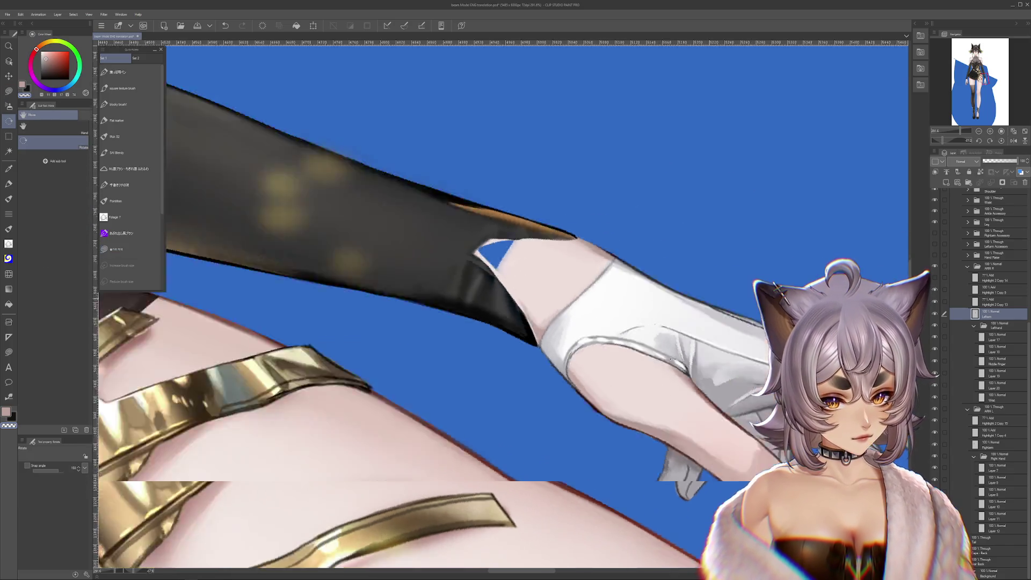
Nudge the black sleeve up the arm so a strip of bare wrist shows above the glove.
mouse_move(608, 253)
left_mouse_down()
mouse_move(656, 415)
mouse_move(561, 258)
left_mouse_up()
key("ctrl+z")
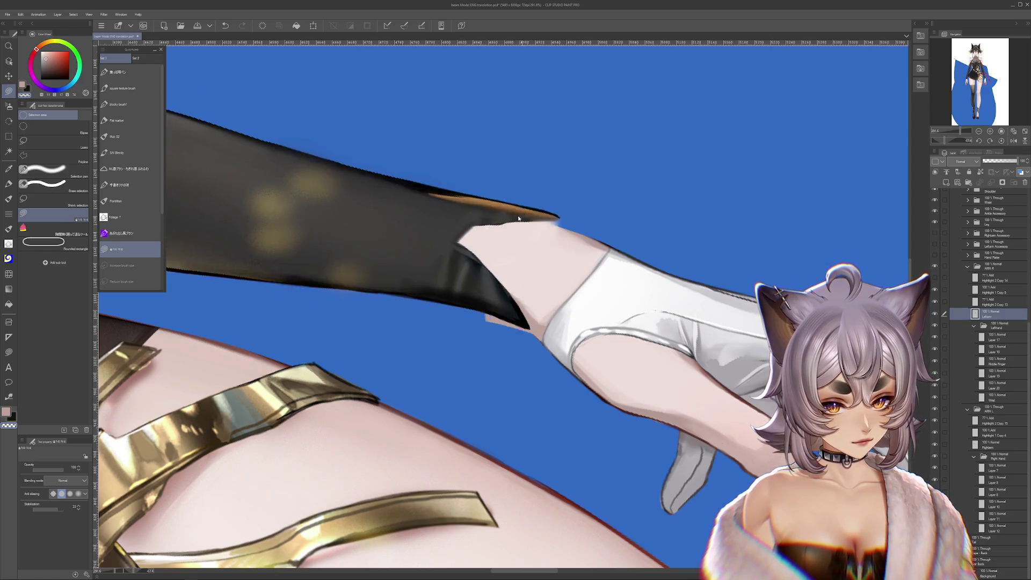
left_click_drag(600, 296, 574, 204)
key("ctrl+z")
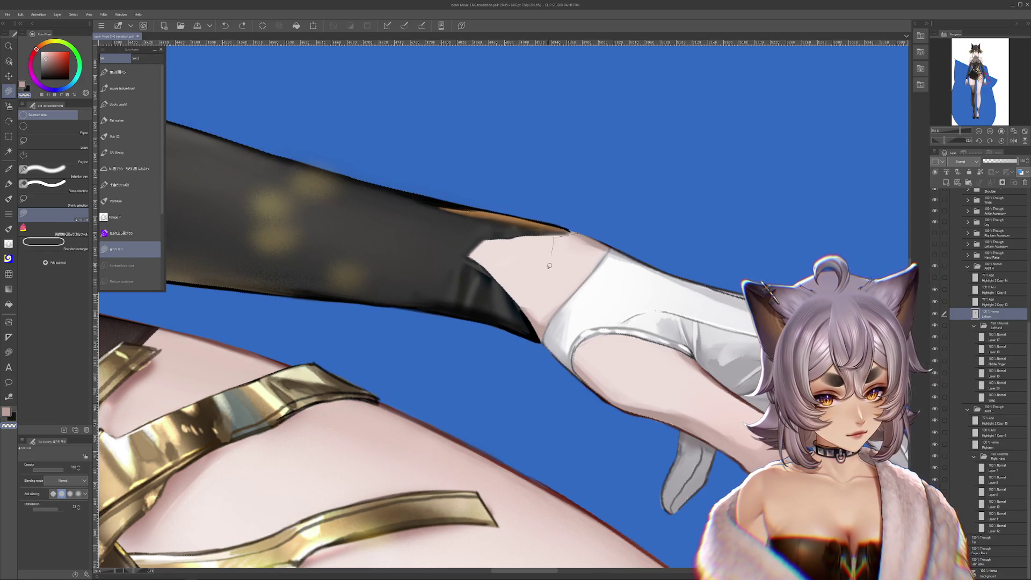
left_click_drag(709, 180, 563, 323)
mouse_move(612, 290)
left_mouse_down()
mouse_move(716, 234)
mouse_move(582, 301)
left_mouse_up()
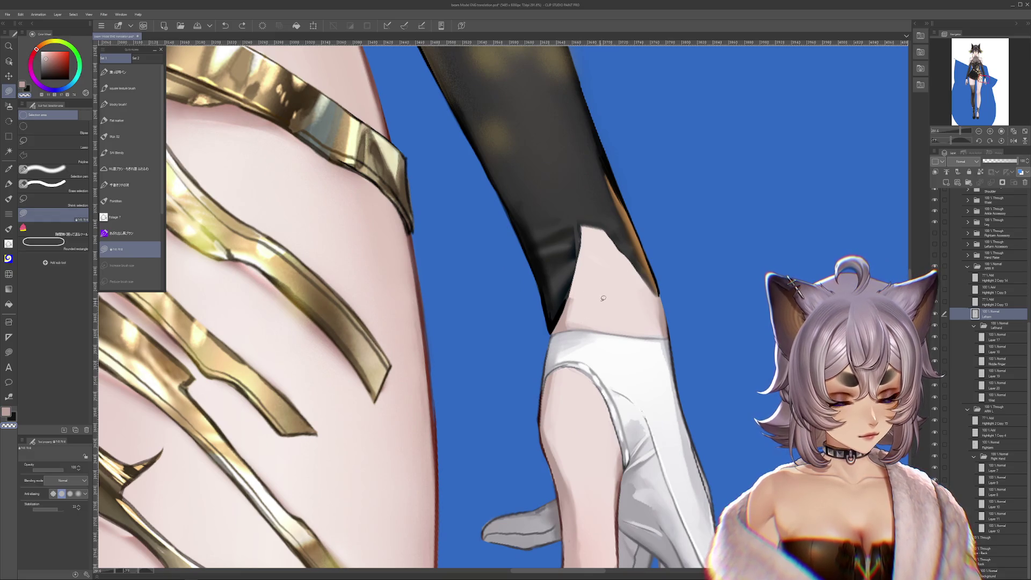
Toggle the sleeve and hand layers and settle on the wrist skin layer for cleanup.
left_click_drag(602, 299, 601, 313)
left_click(934, 315)
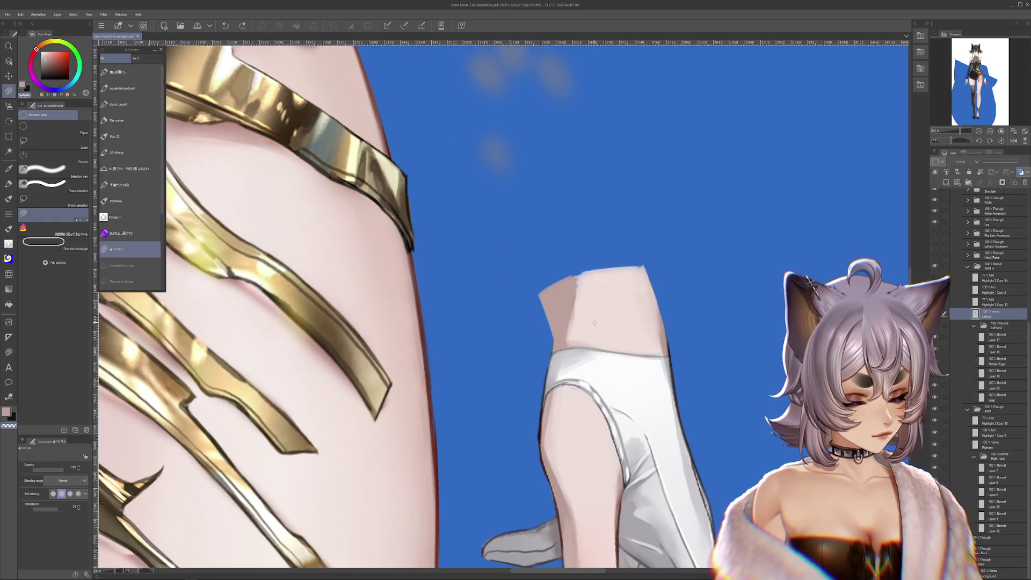
left_click(995, 397)
key("b")
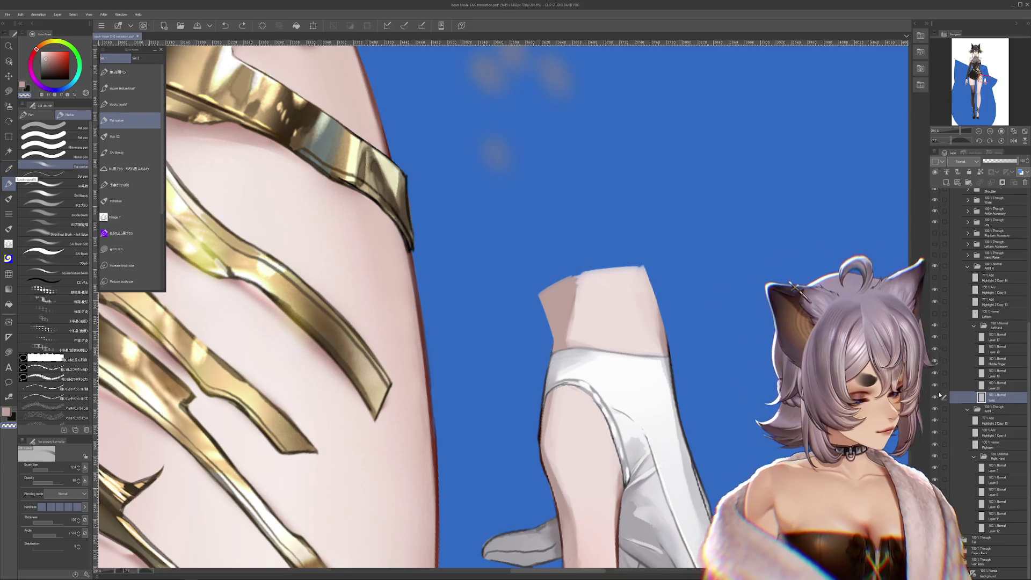
left_click(935, 398)
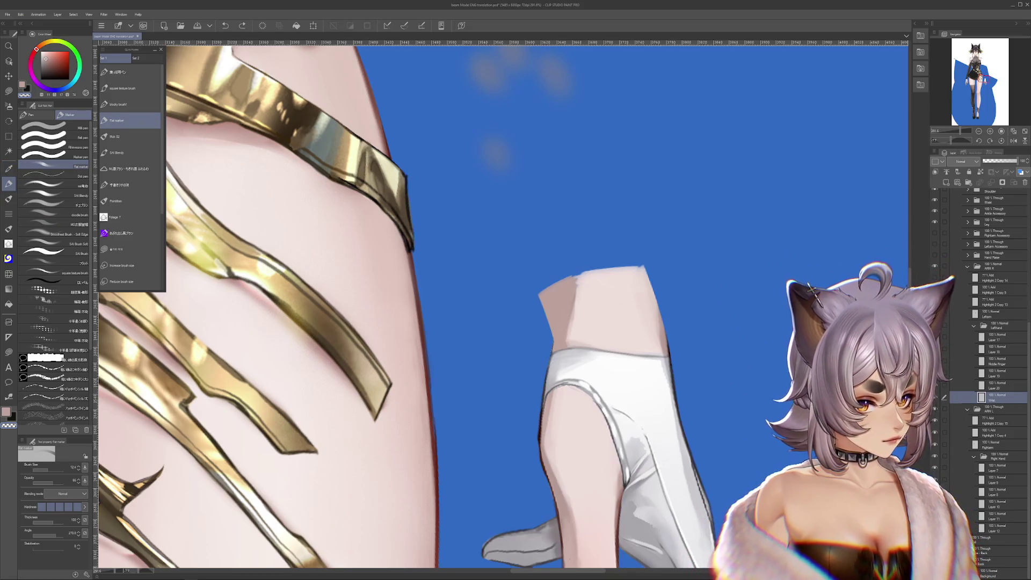
left_click(935, 314)
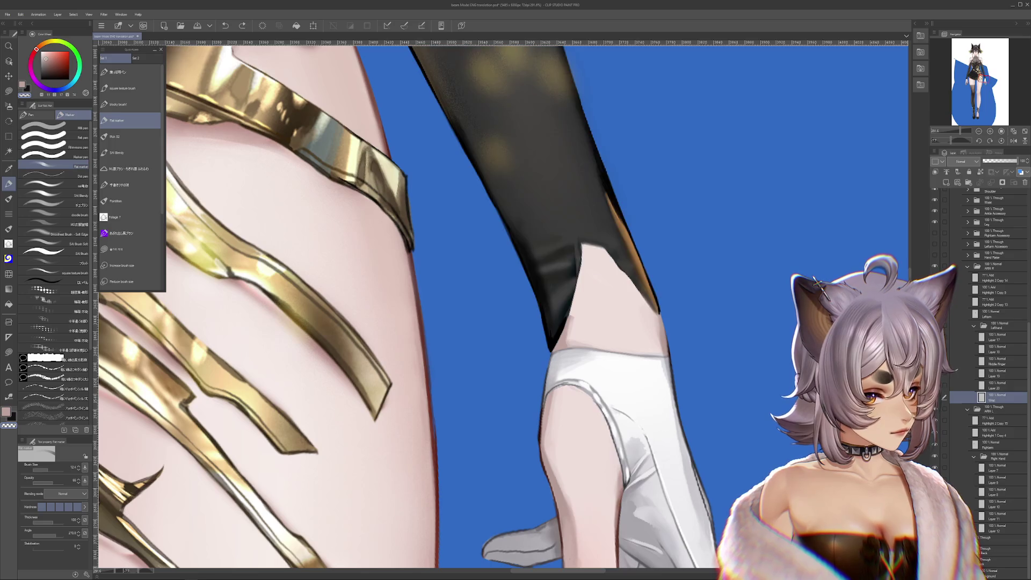
left_click(934, 398)
left_click(994, 315)
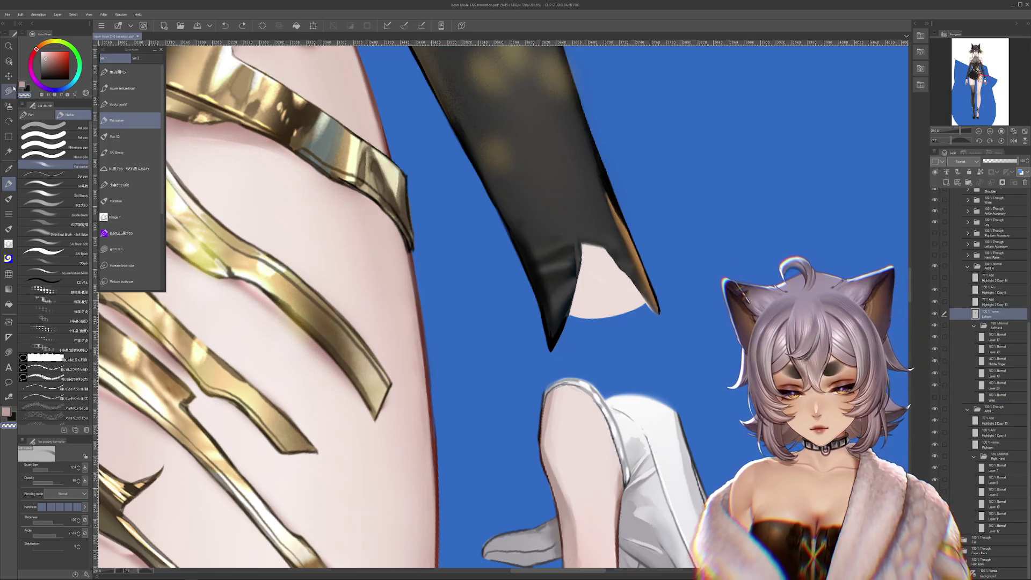
Lasso-fill the blue gaps beside the sleeve tip and reshape the sleeve edge into a clean point.
key("l")
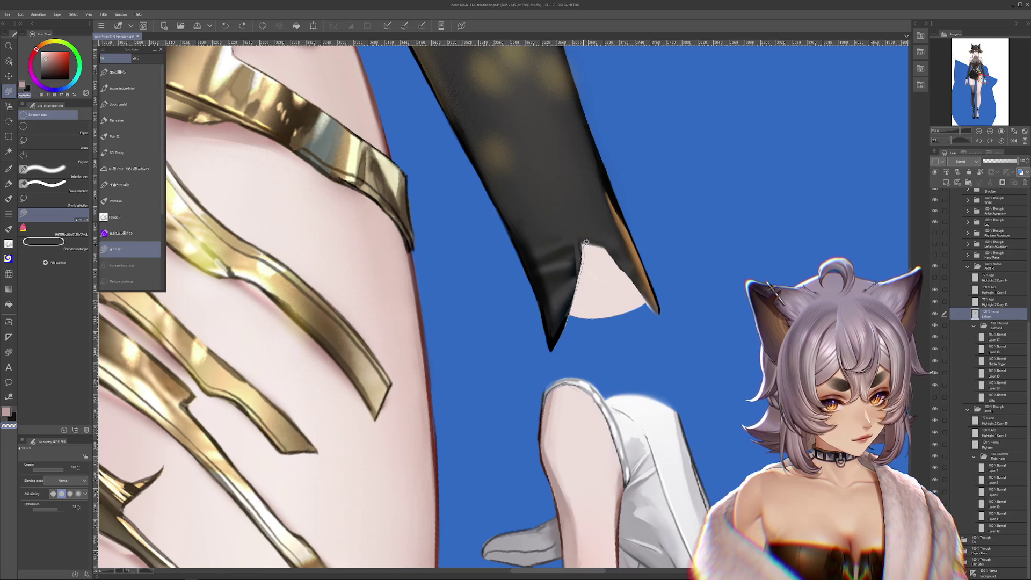
left_click_drag(587, 242, 618, 353)
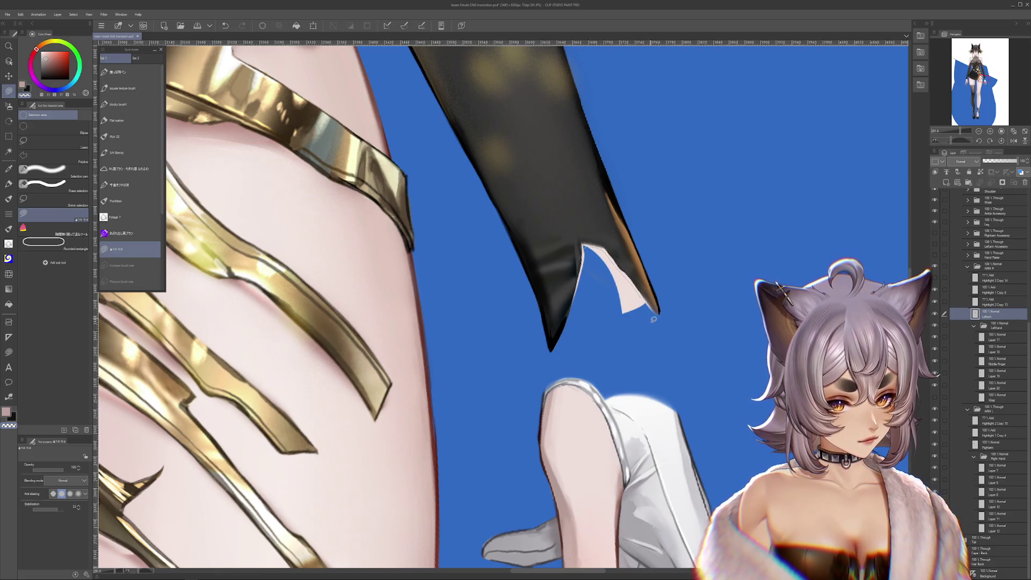
left_click_drag(653, 319, 621, 268)
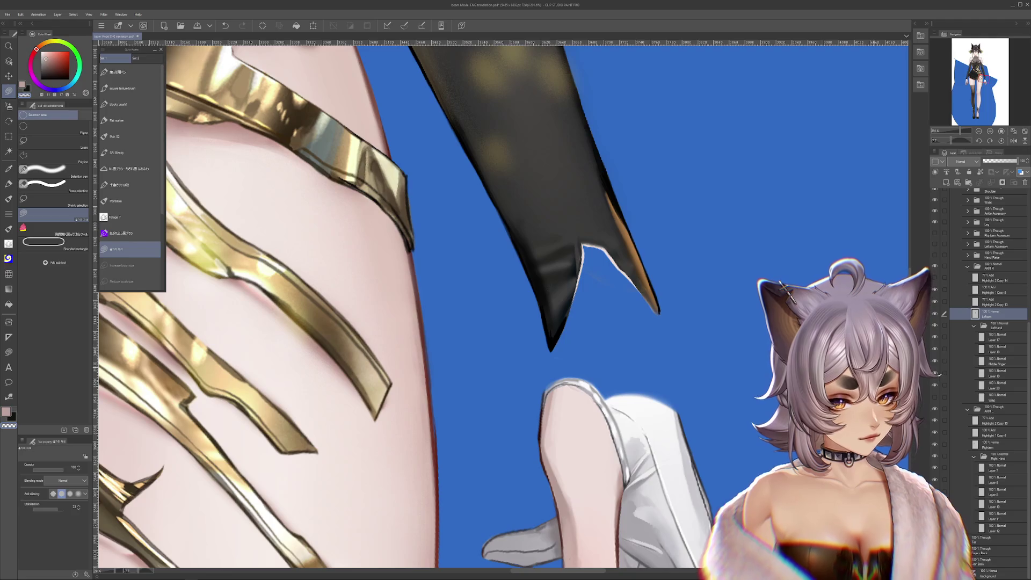
key("ctrl+z")
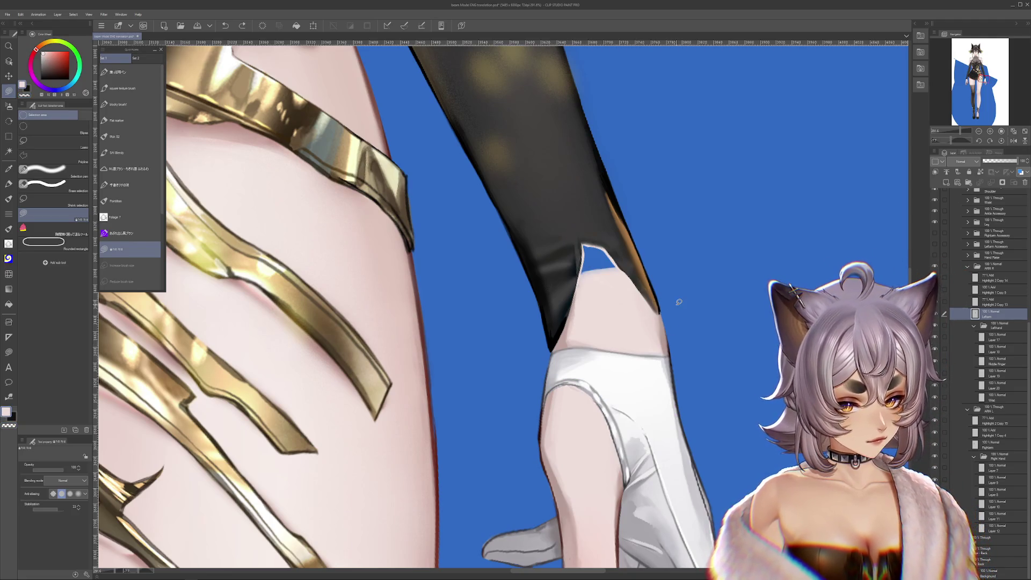
left_click(993, 396)
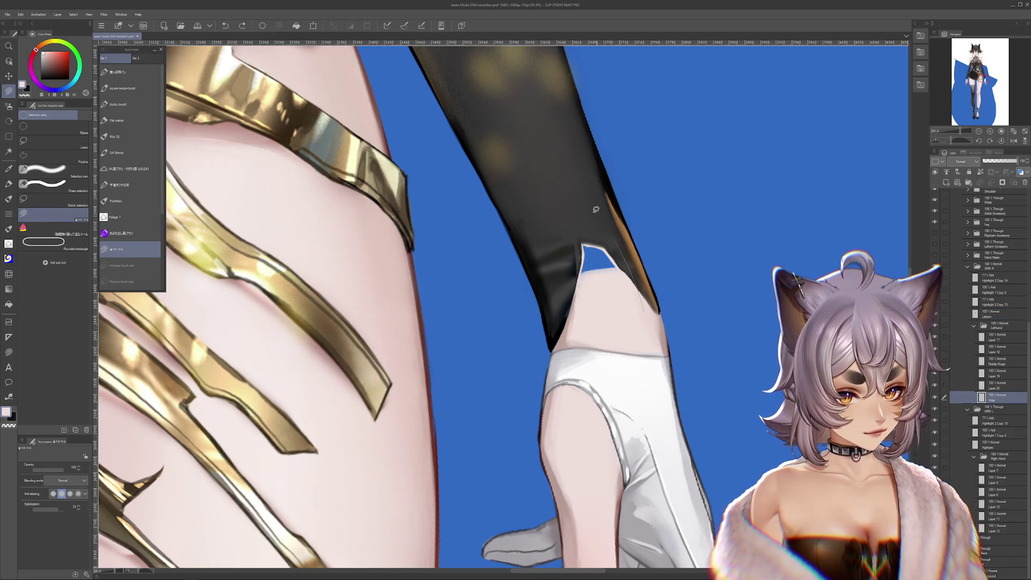
mouse_move(597, 266)
left_mouse_down()
mouse_move(709, 398)
mouse_move(587, 294)
left_mouse_up()
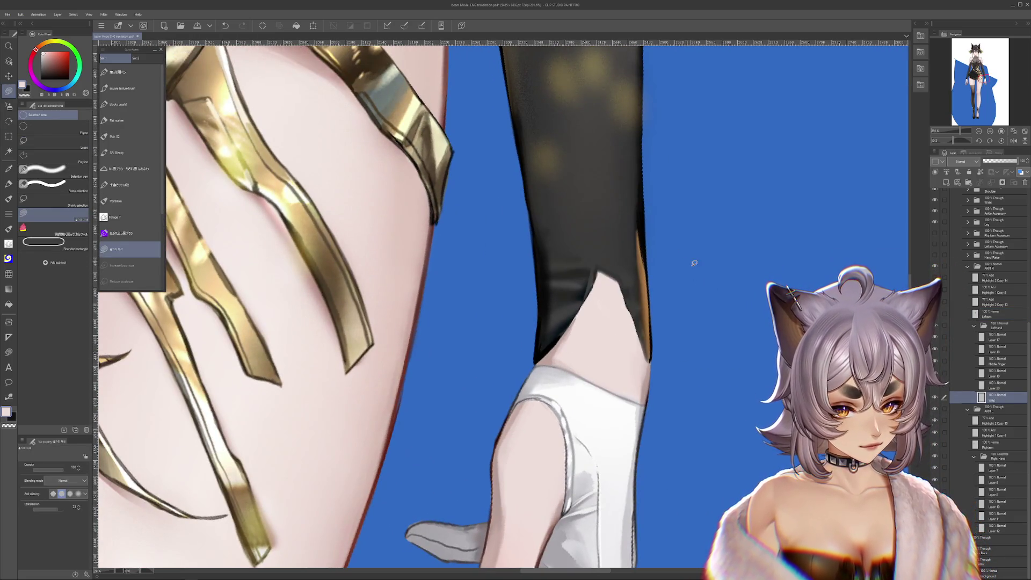
left_click_drag(694, 263, 651, 398)
mouse_move(639, 364)
left_mouse_down()
mouse_move(669, 275)
mouse_move(595, 267)
left_mouse_up()
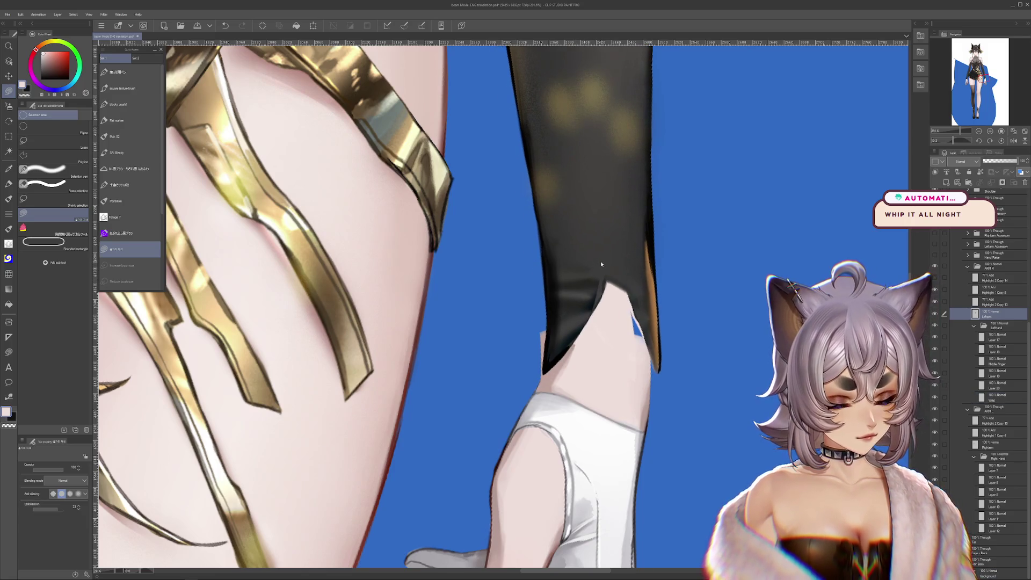
key("Delete")
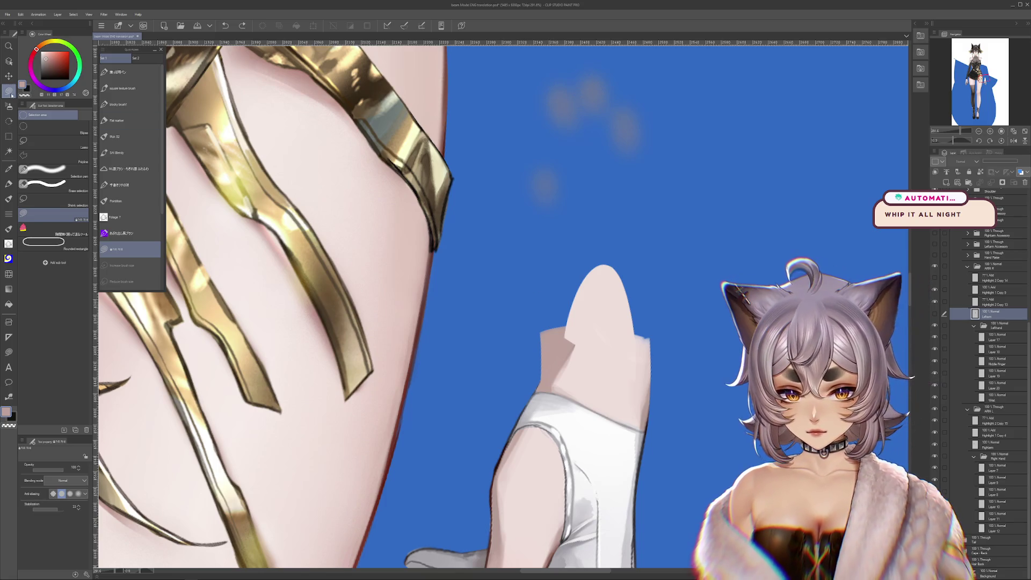
Fill and refine the pale wrist shape, then return the black sleeve to view over it.
left_click(983, 397)
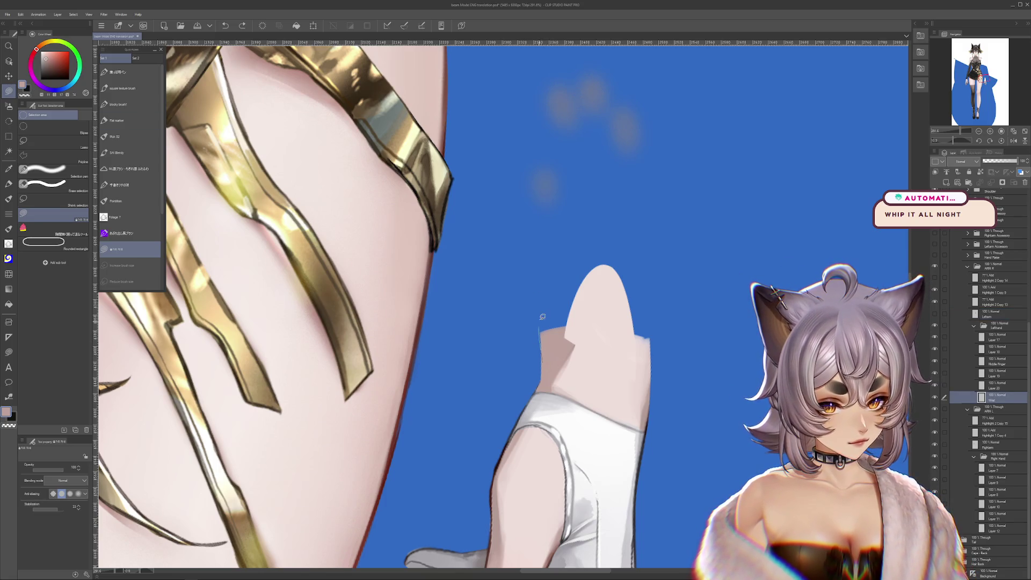
left_click_drag(565, 349, 568, 355)
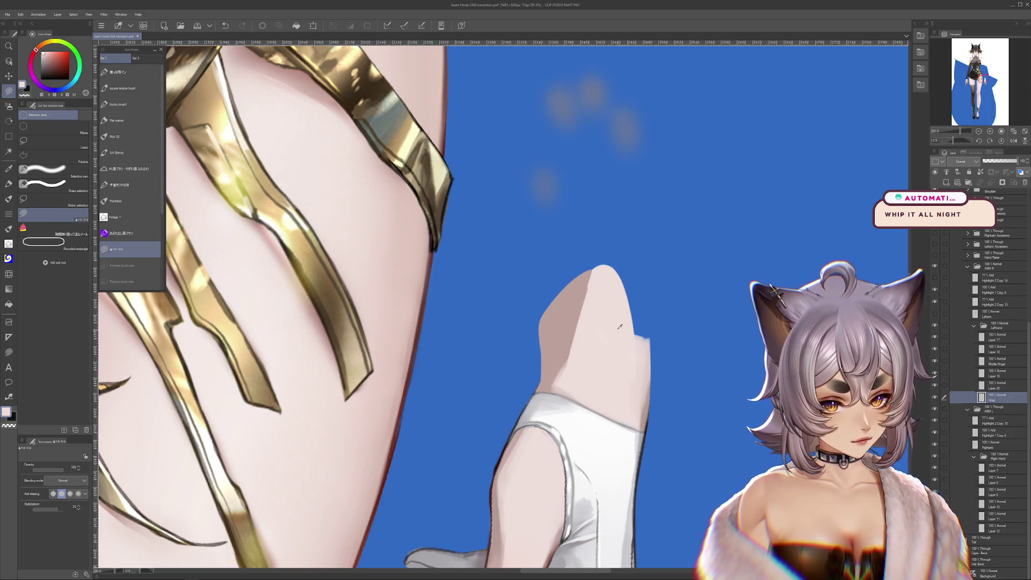
left_click_drag(634, 294, 648, 379)
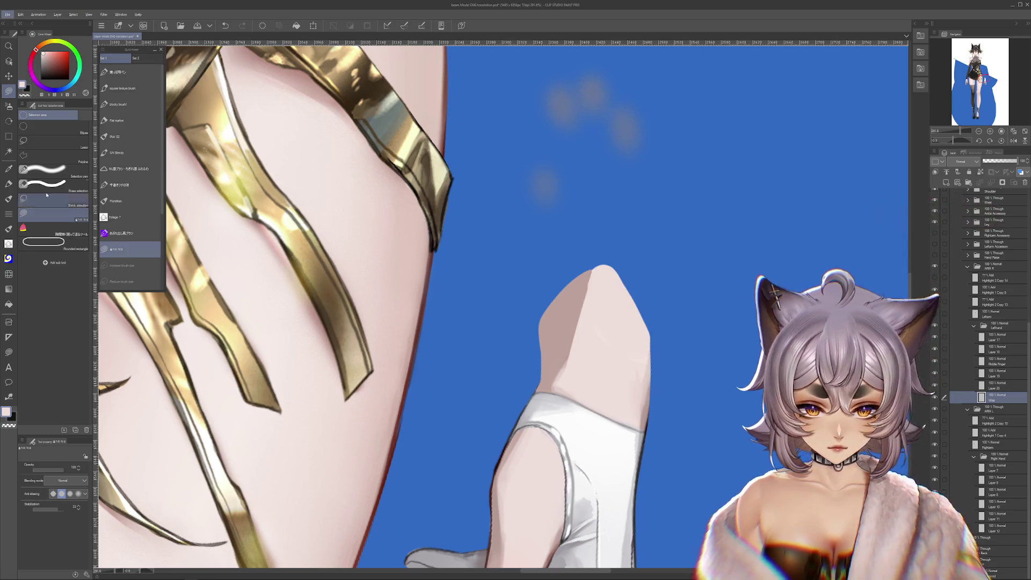
key("b")
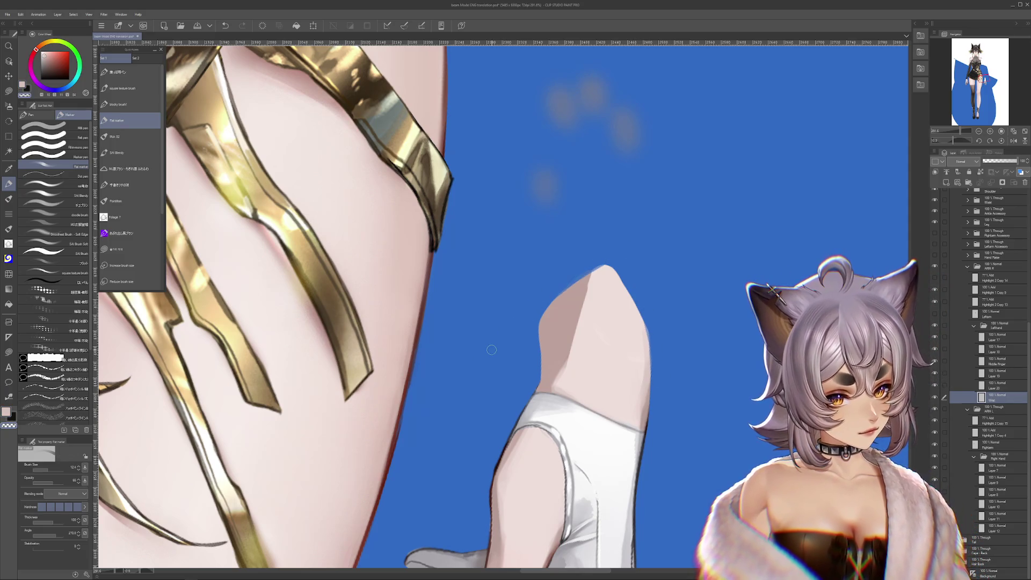
key("ctrl+z")
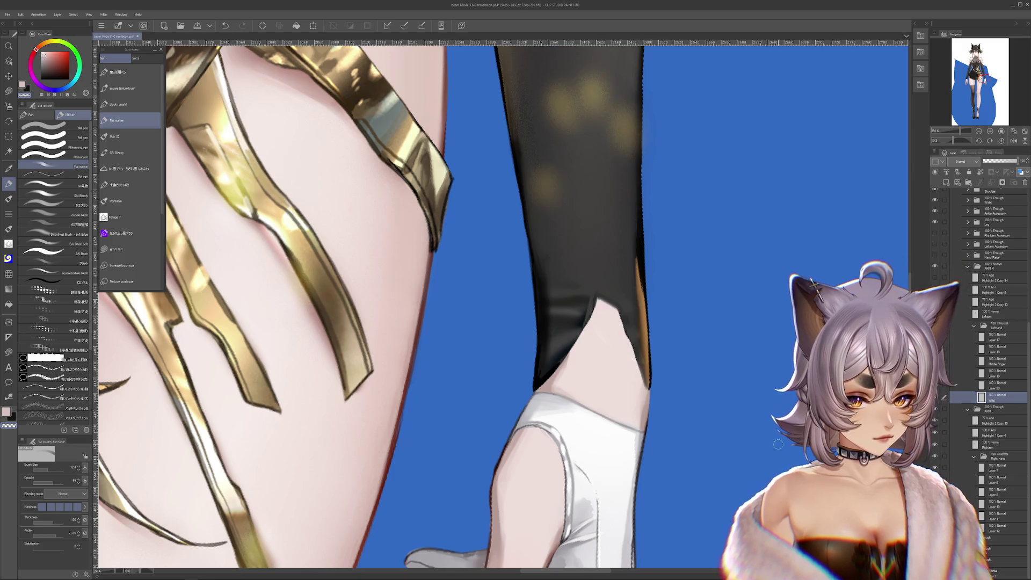
left_click(975, 313)
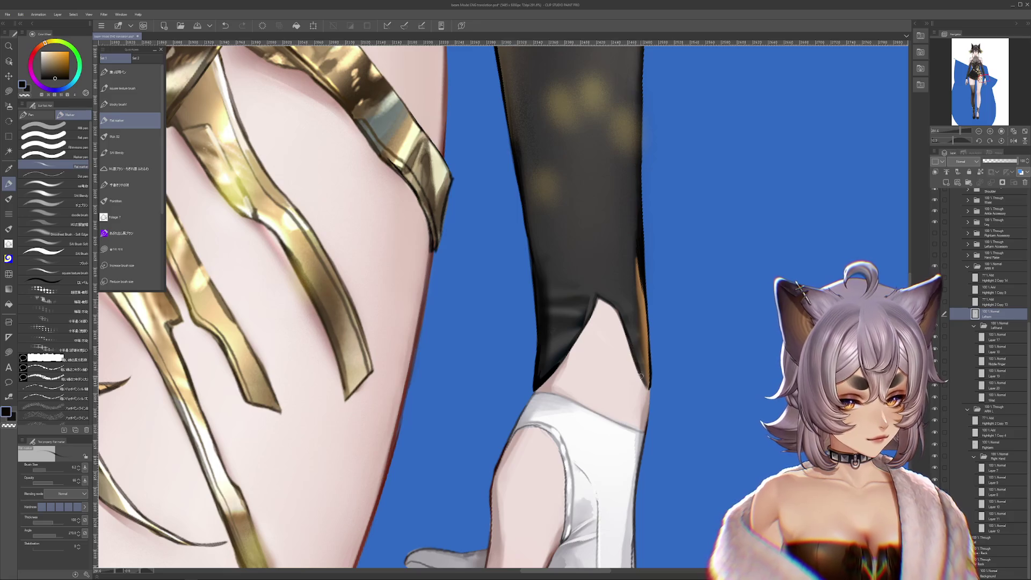
left_click(653, 395, "ctrl+shift")
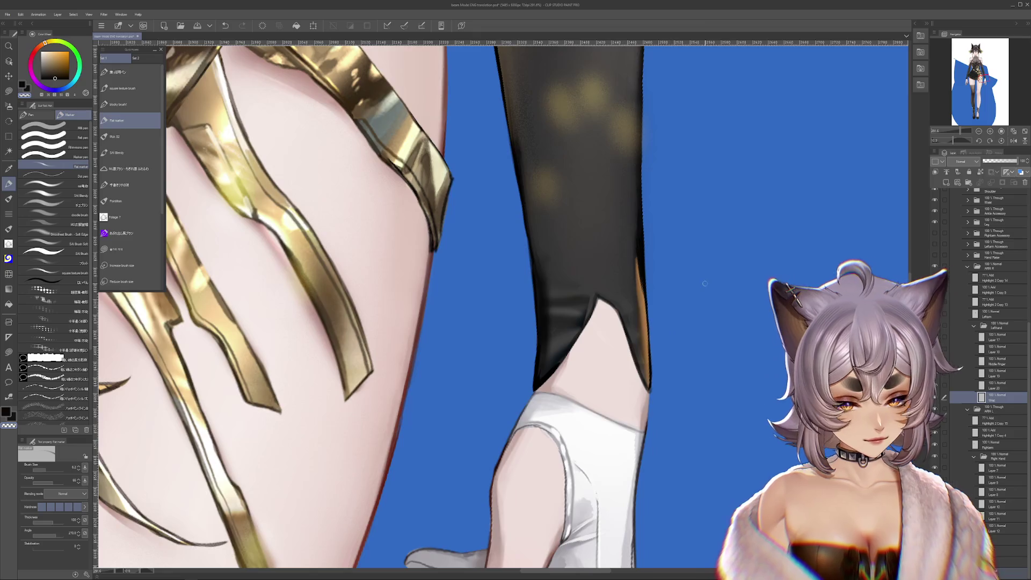
scroll(706, 284, "down", 3)
scroll(705, 283, "down", 1)
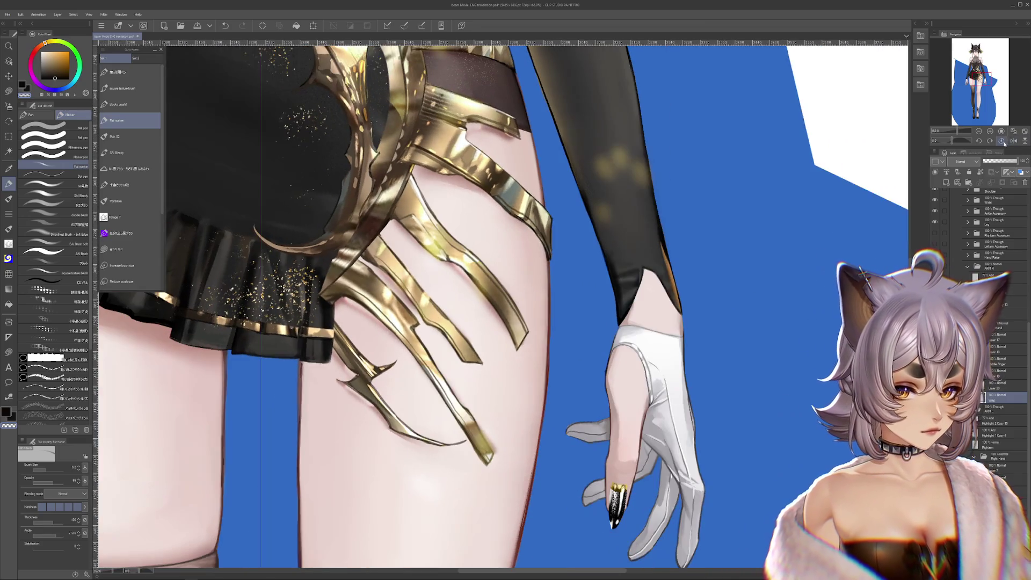
scroll(705, 284, "down", 1)
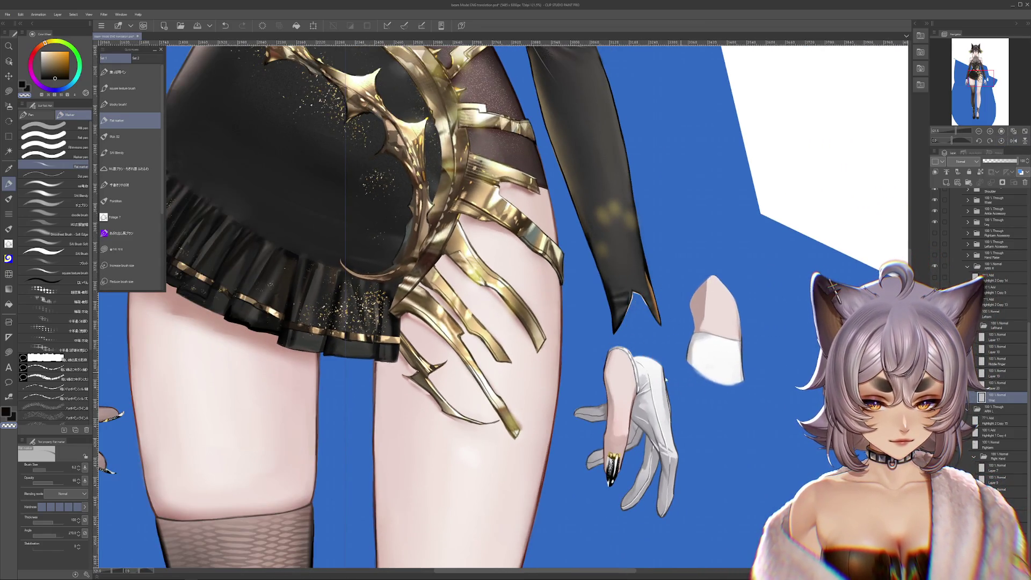
Undo a stray glove copy, cancel a glove transform, and reveal the gold wrist armour layer.
left_click_drag(656, 352, 703, 382)
key("ctrl+z")
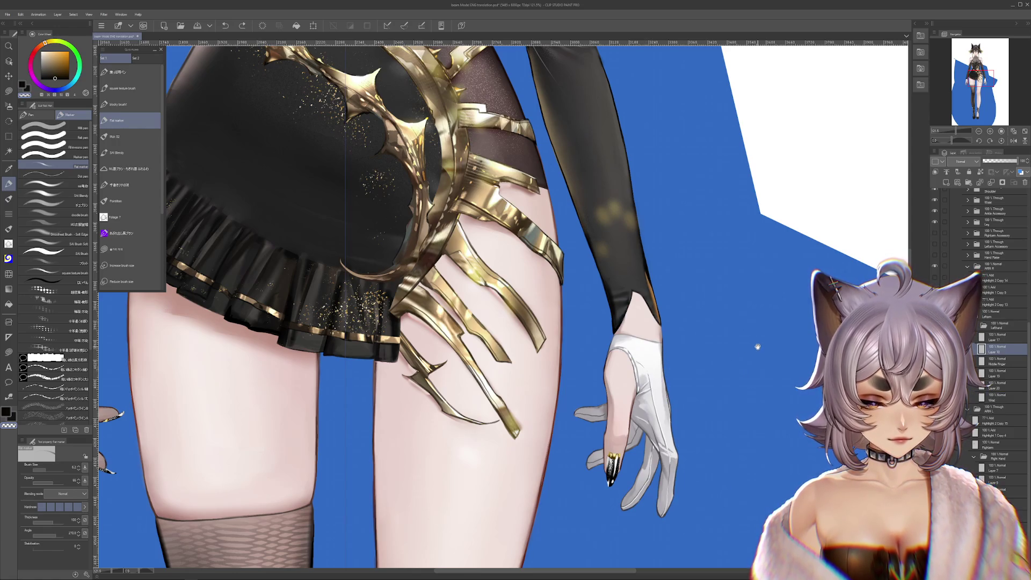
scroll(723, 368, "down", 2)
scroll(723, 367, "down", 2)
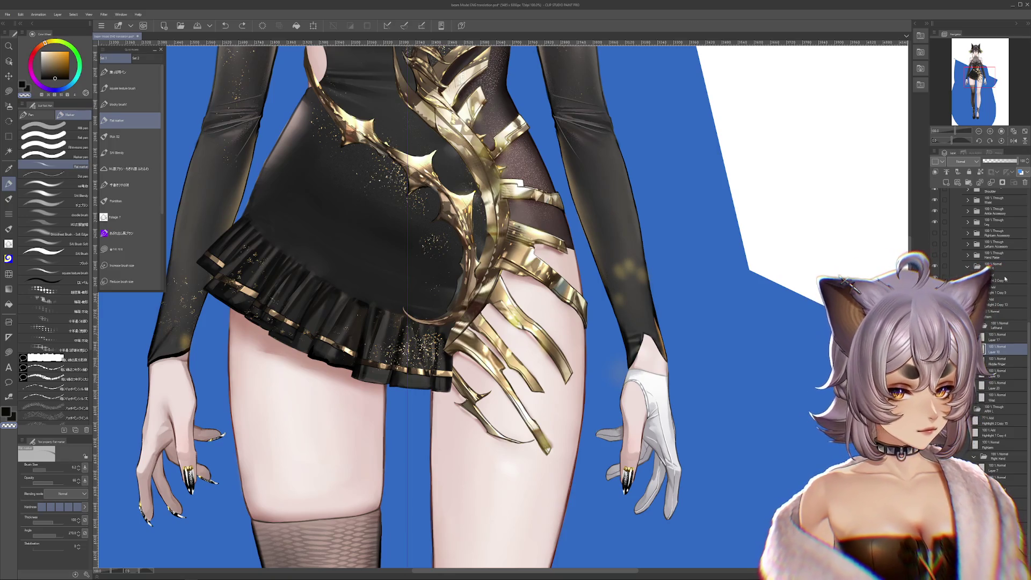
key("ctrl+t")
left_click_drag(636, 366, 653, 385)
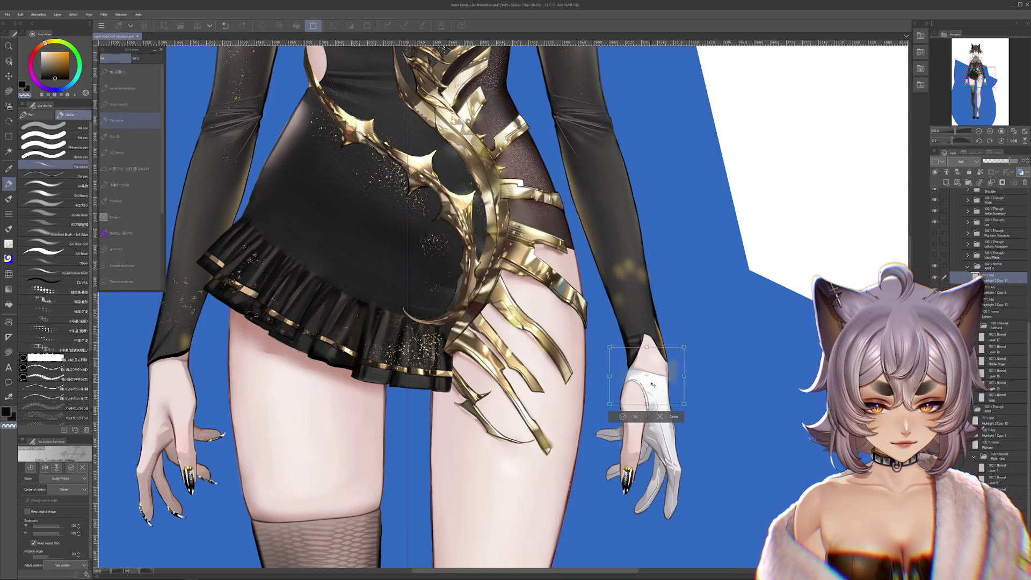
key("Return")
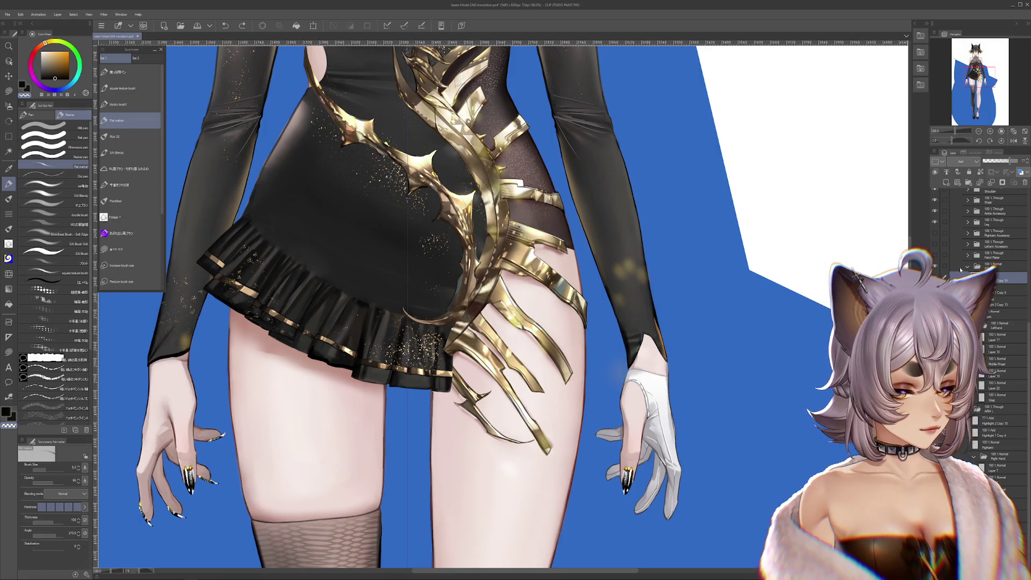
scroll(982, 323, "up", 3)
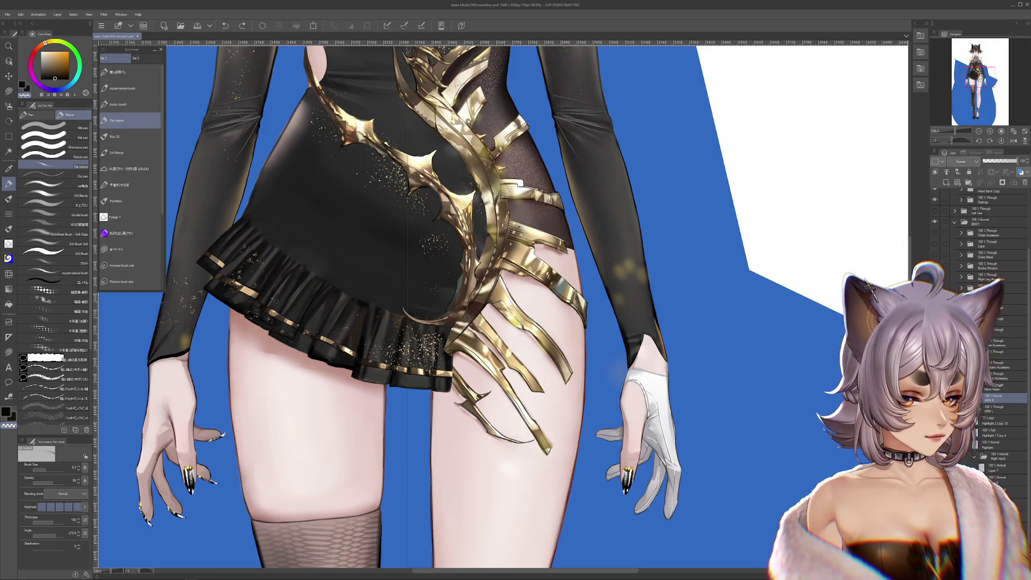
scroll(983, 242, "up", 3)
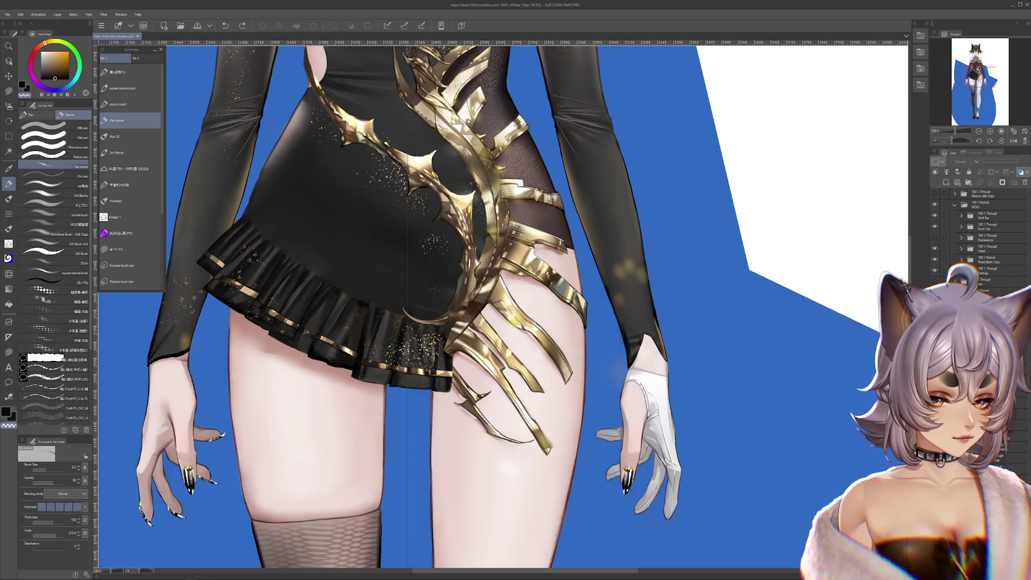
left_click(994, 449)
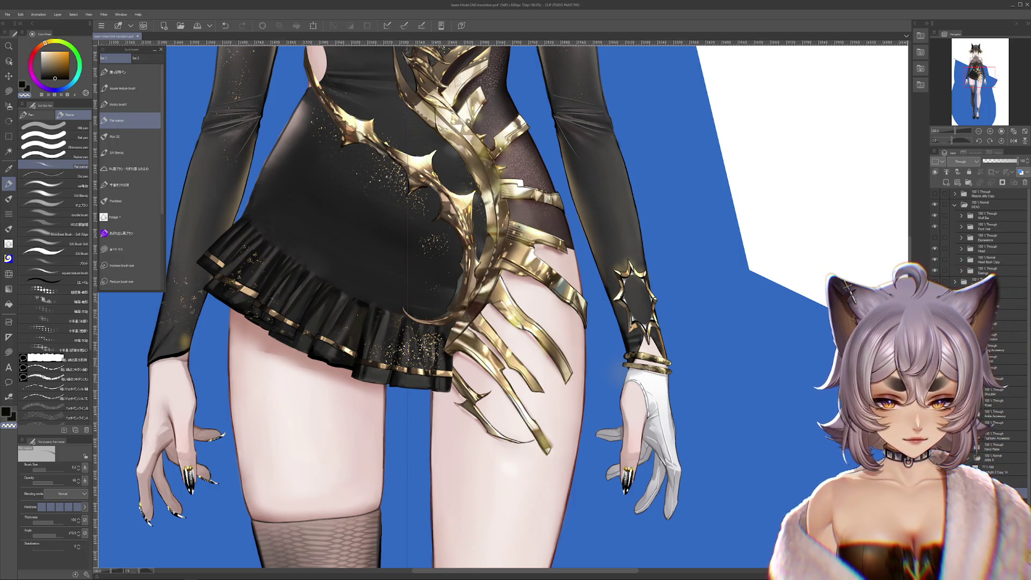
scroll(484, 306, "down", 4)
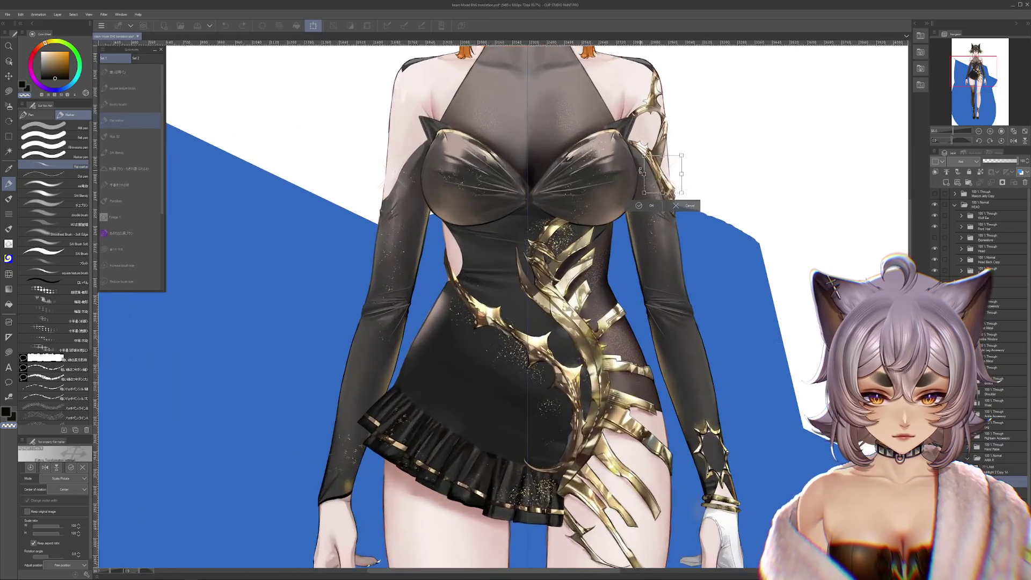
Close the transform unchanged and pull back to view the torso and legs.
key("Return")
scroll(483, 306, "up", 4)
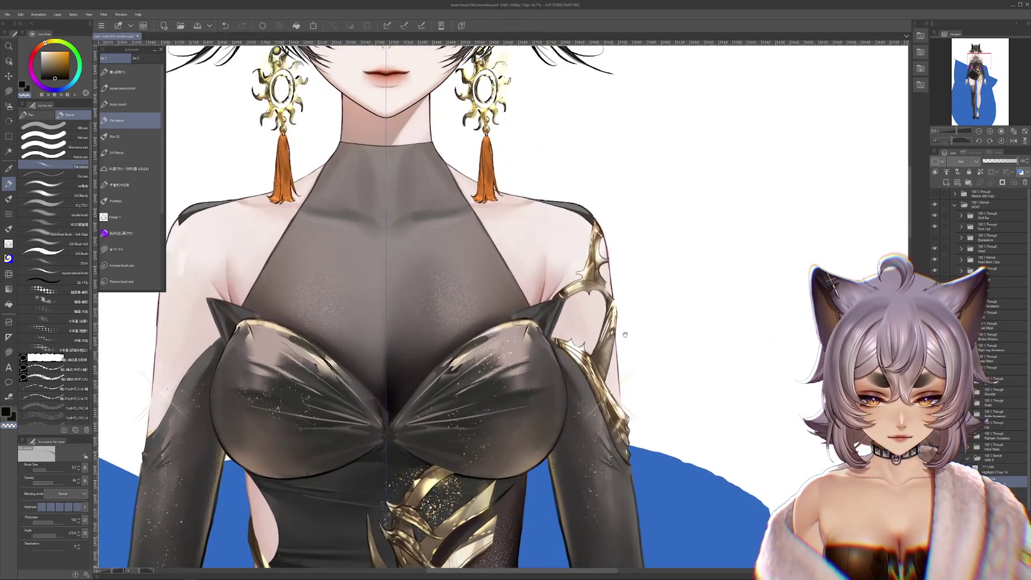
scroll(625, 334, "down", 3)
scroll(625, 333, "down", 3)
left_click_drag(625, 334, 740, 298)
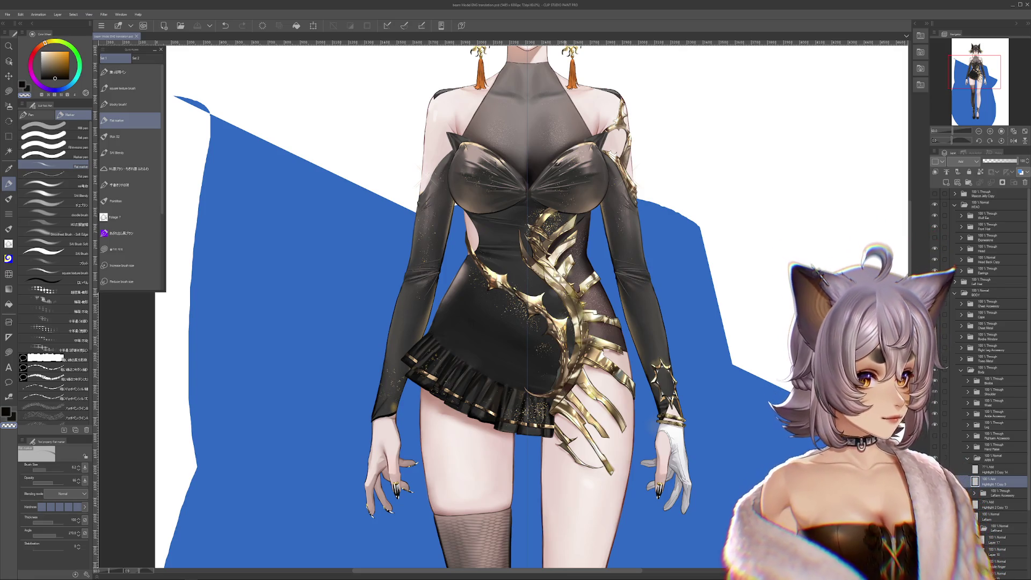
scroll(564, 362, "up", 5)
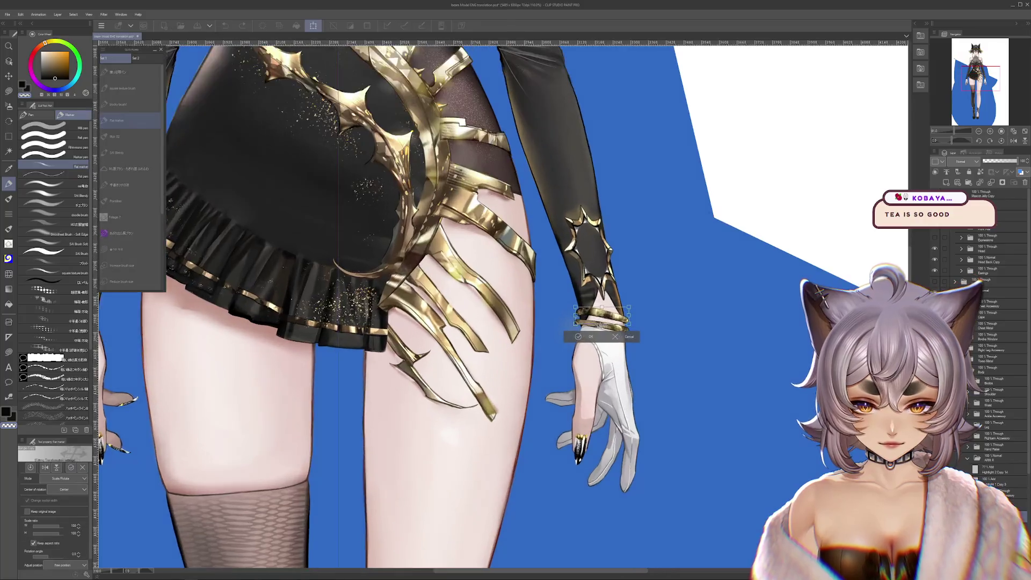
scroll(564, 363, "up", 5)
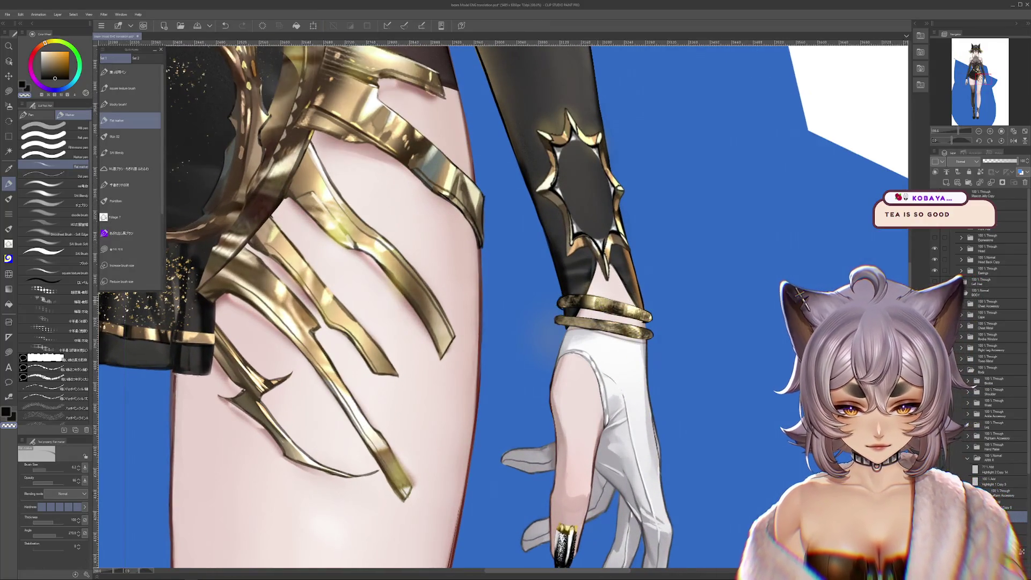
scroll(524, 339, "up", 5)
scroll(524, 338, "up", 3)
Set the view upright with the selection tool and confirm an unchanged transform on the upper bracelet.
key("m")
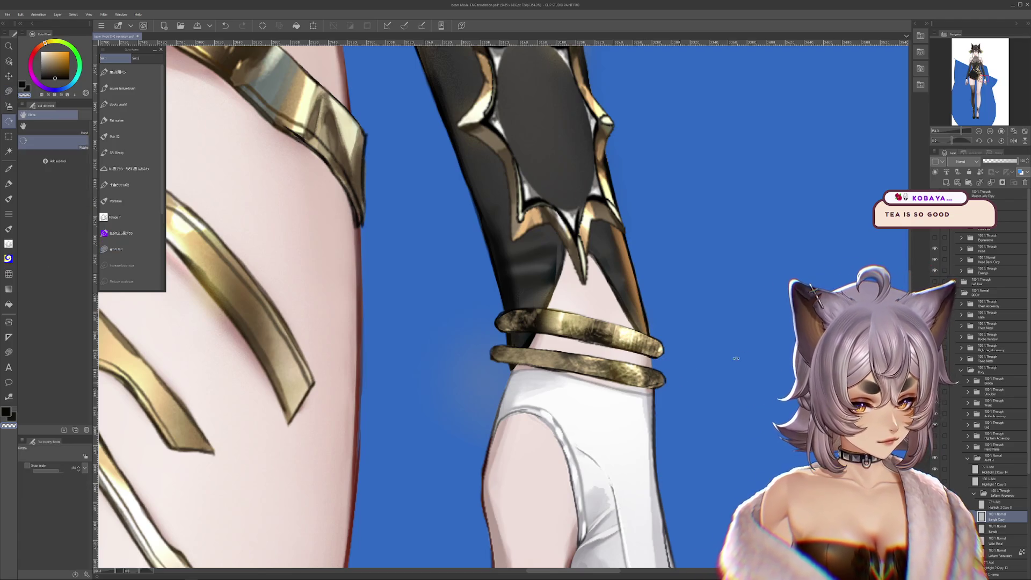
left_click_drag(683, 380, 554, 257)
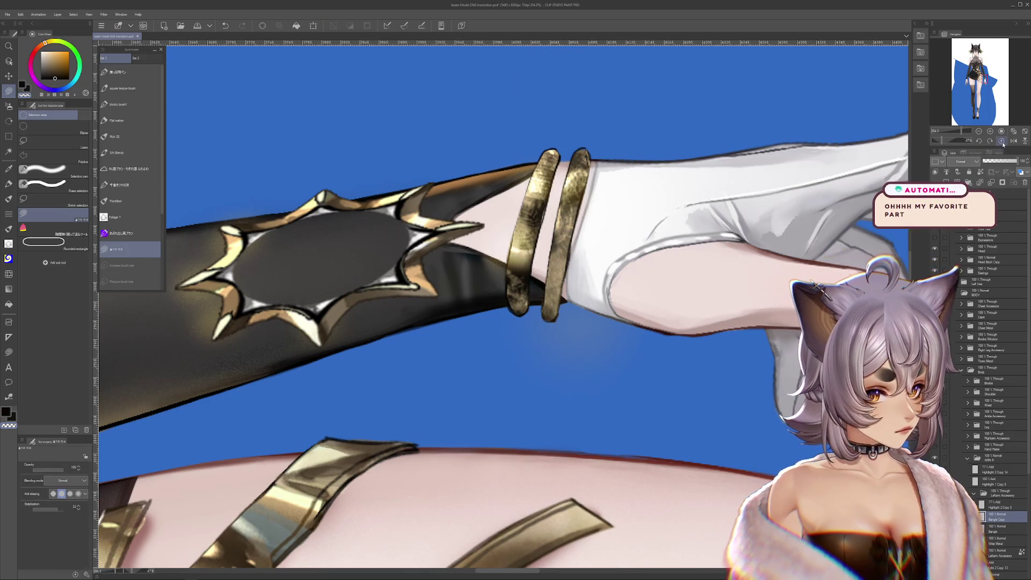
key("^")
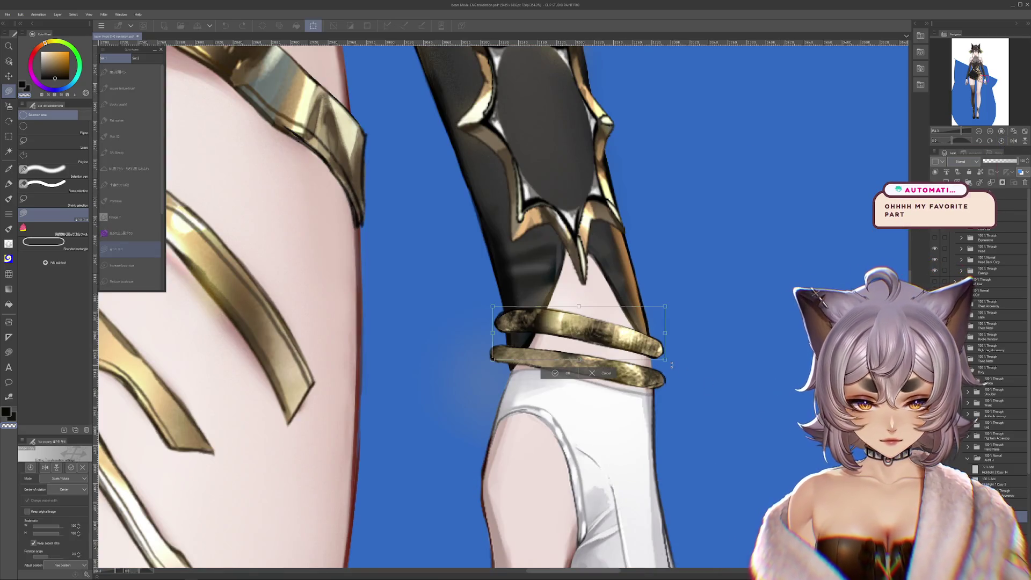
key("ctrl+t")
key("Return")
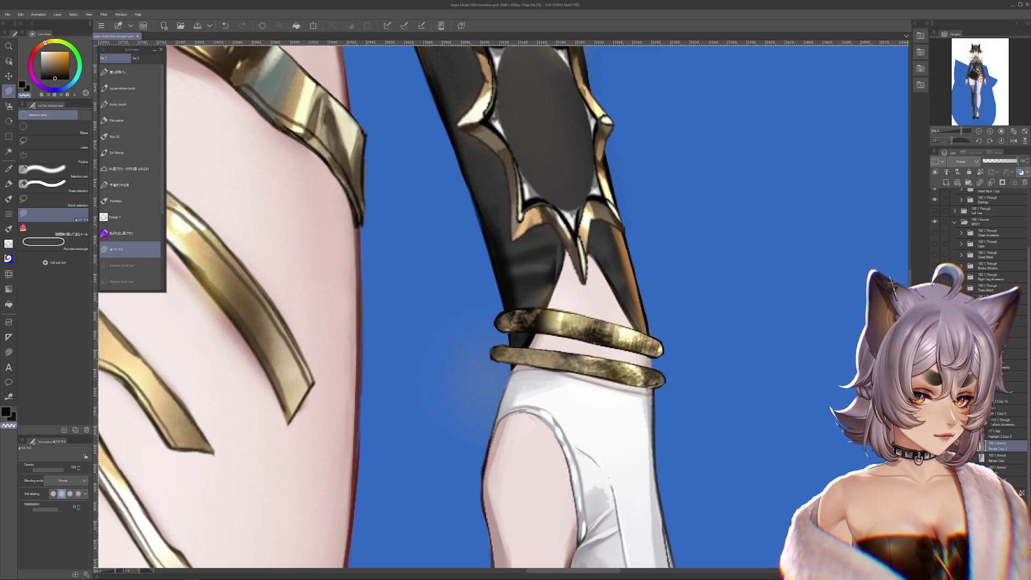
Rotate the upper gold bangle to sit nearly level around the forearm and commit it.
key("ctrl+t")
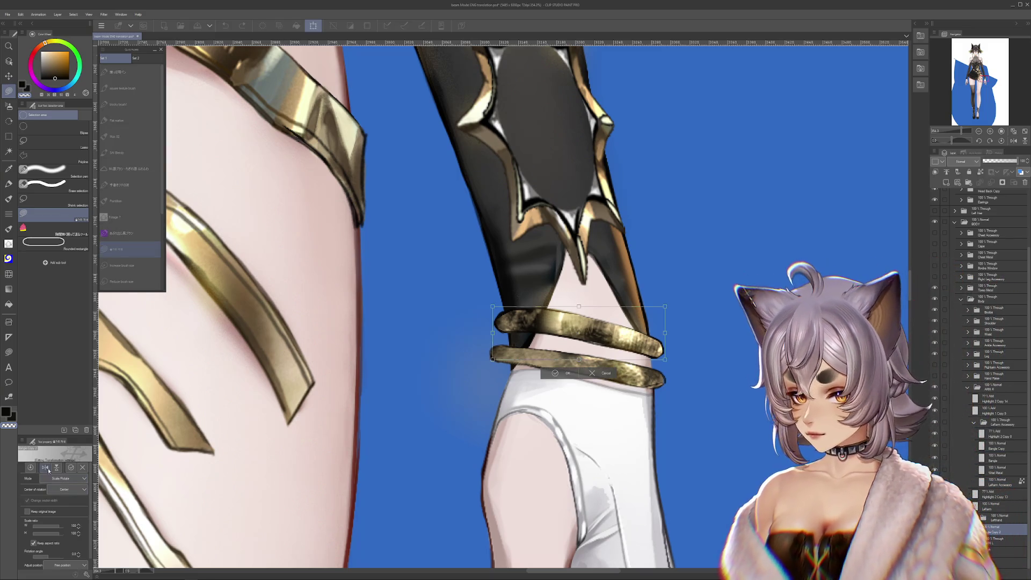
mouse_move(666, 306)
left_mouse_down()
mouse_move(713, 386)
mouse_move(728, 350)
left_mouse_up()
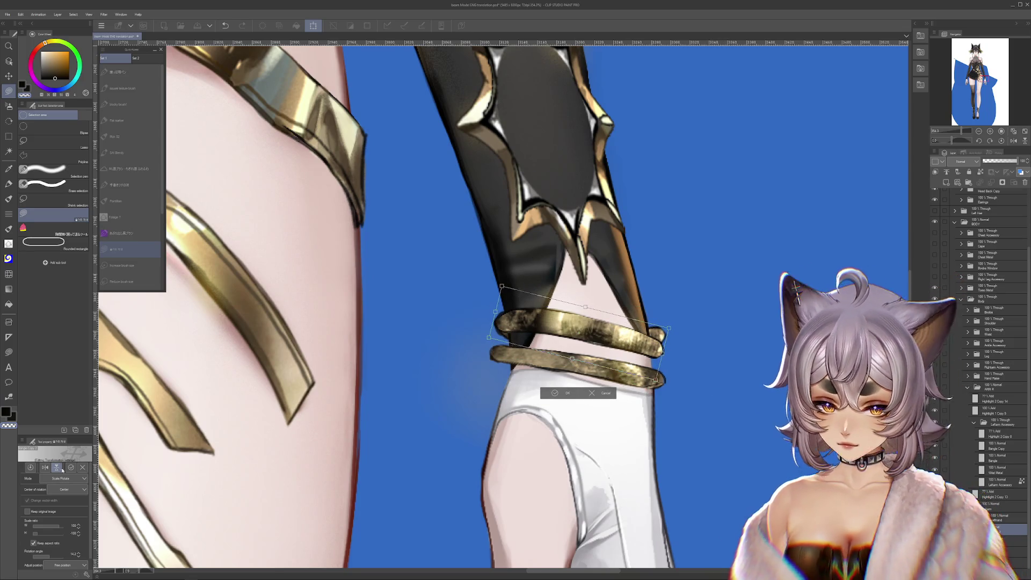
left_click_drag(729, 349, 739, 364)
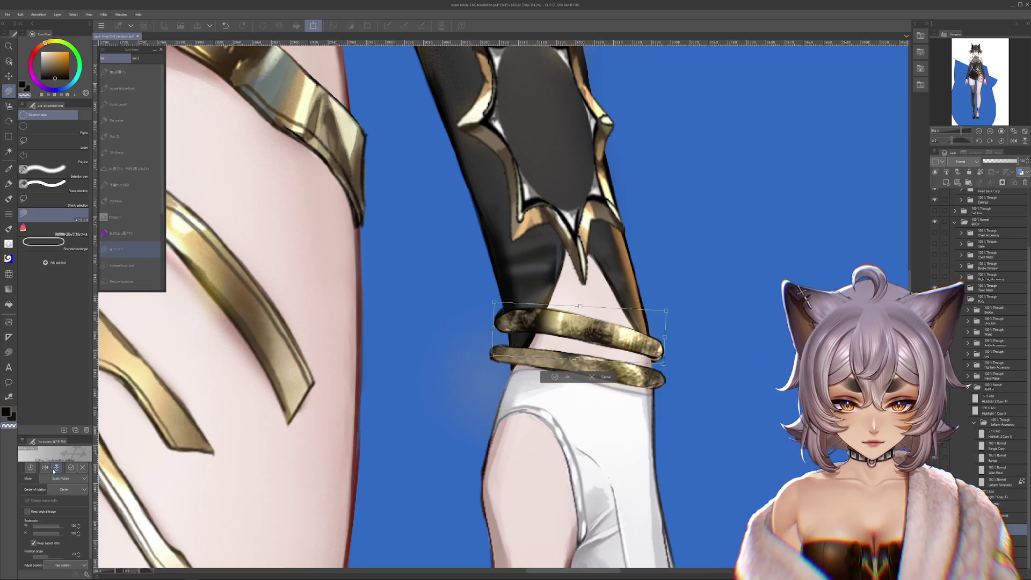
key("Return")
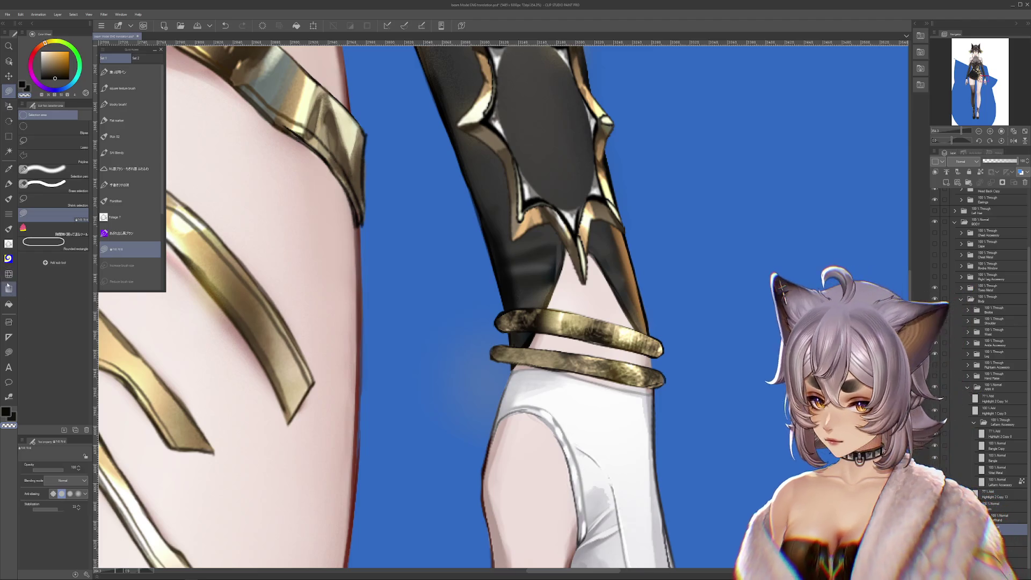
key("b")
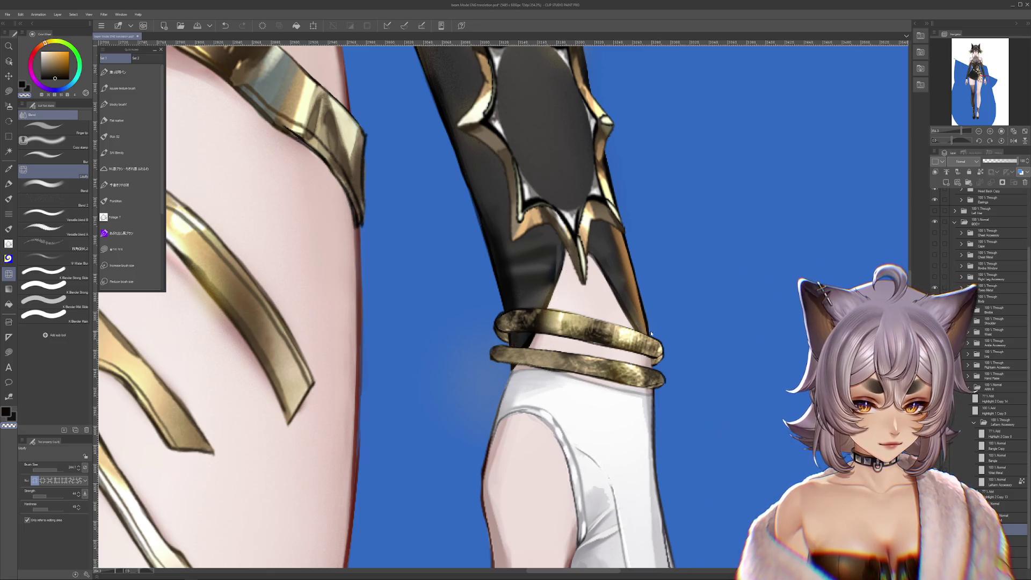
left_click(1000, 446)
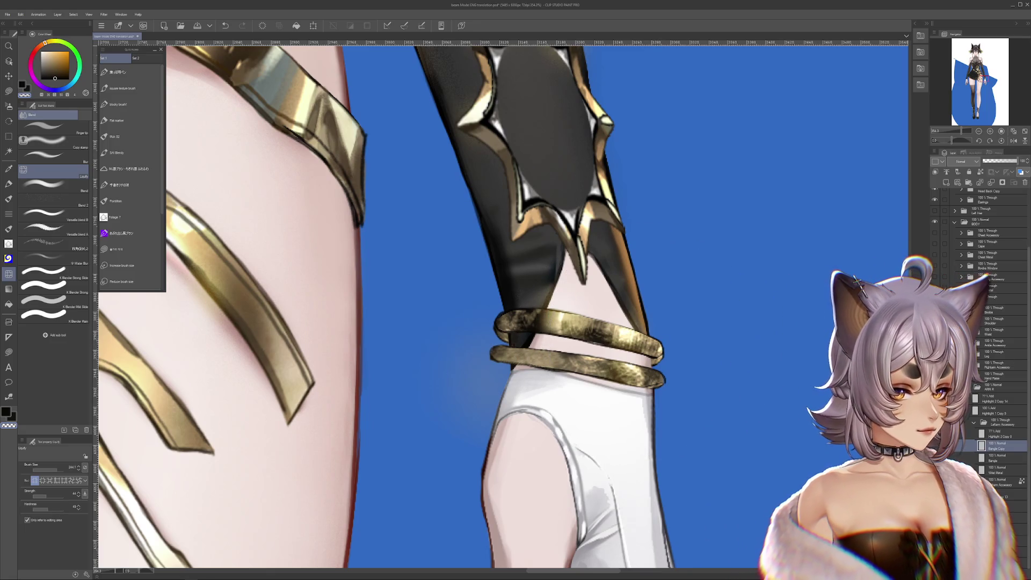
mouse_move(564, 346)
left_mouse_down()
mouse_move(765, 290)
mouse_move(580, 331)
left_mouse_up()
left_click(998, 398)
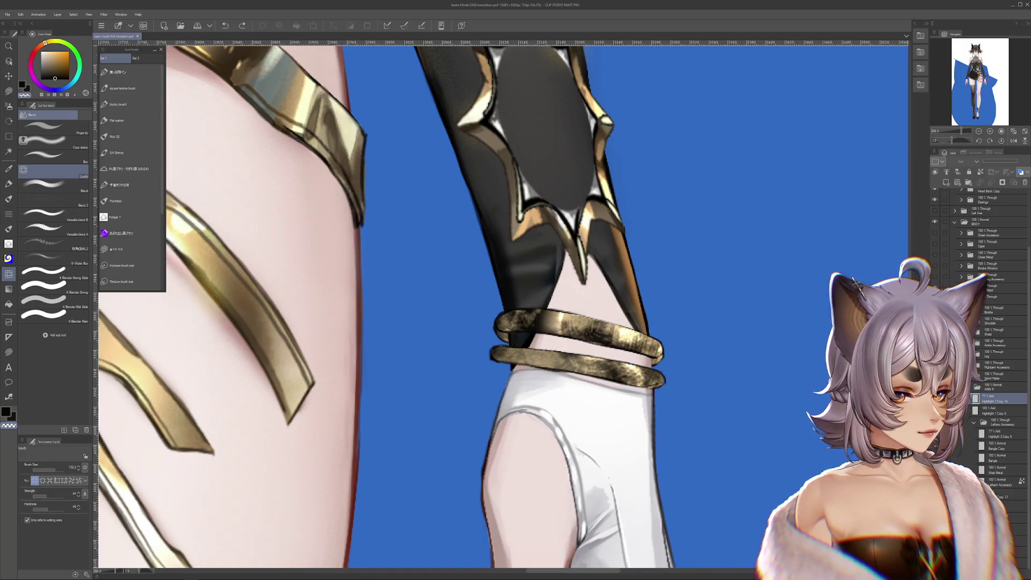
left_click(1000, 445)
left_click(981, 444)
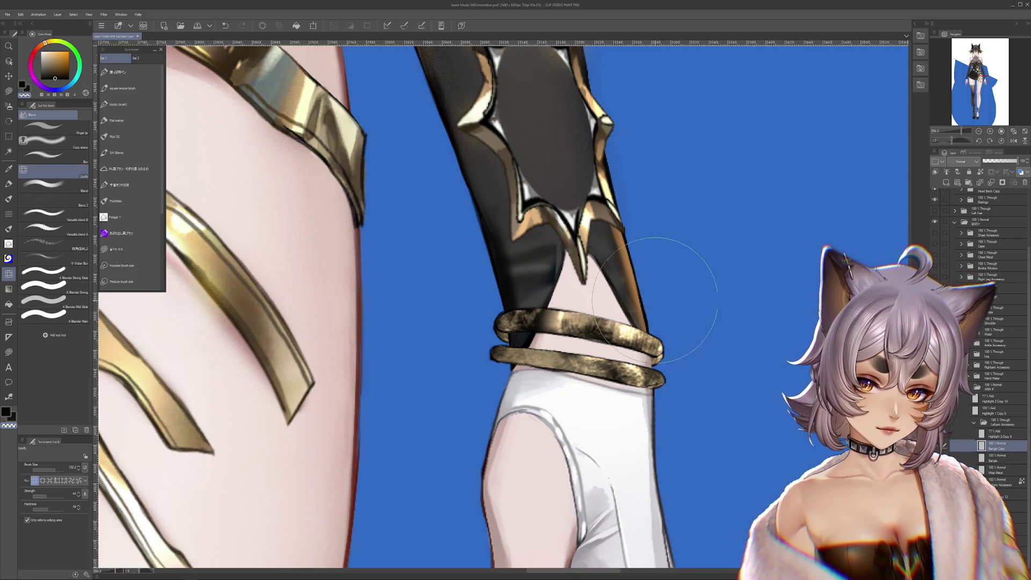
key("r")
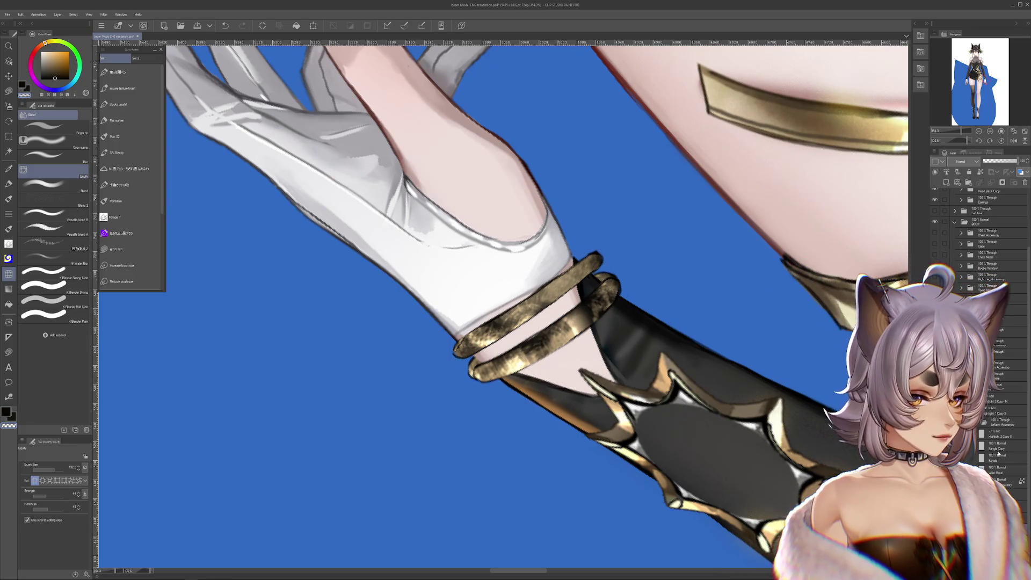
left_click_drag(532, 341, 339, 435)
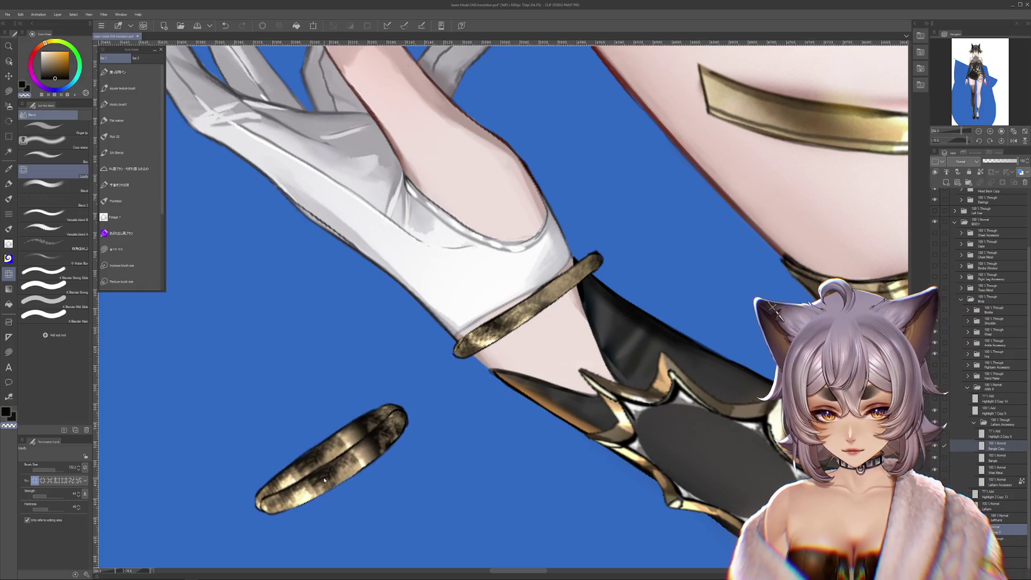
key("ctrl+z")
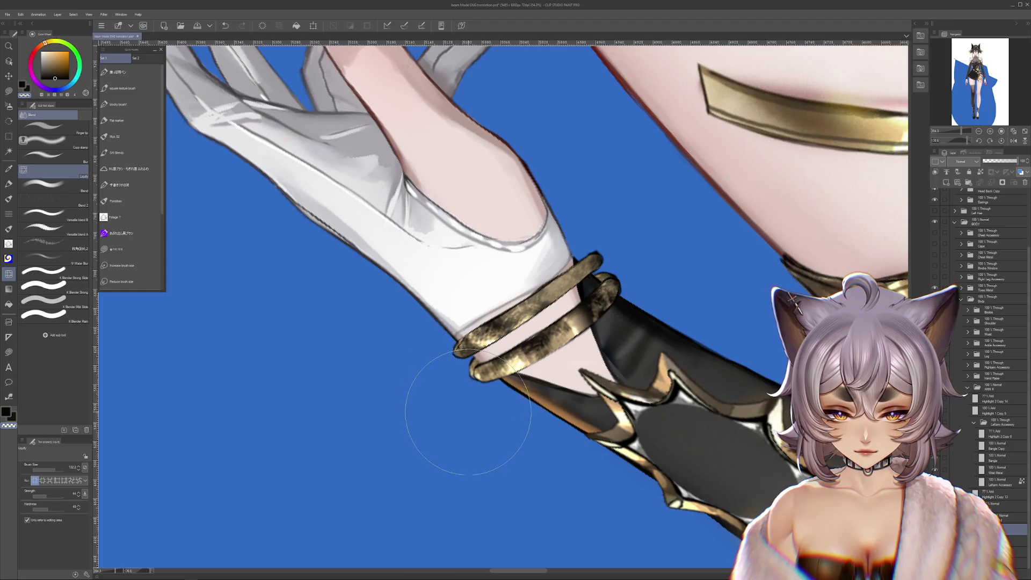
key("space")
scroll(402, 242, "up", 5)
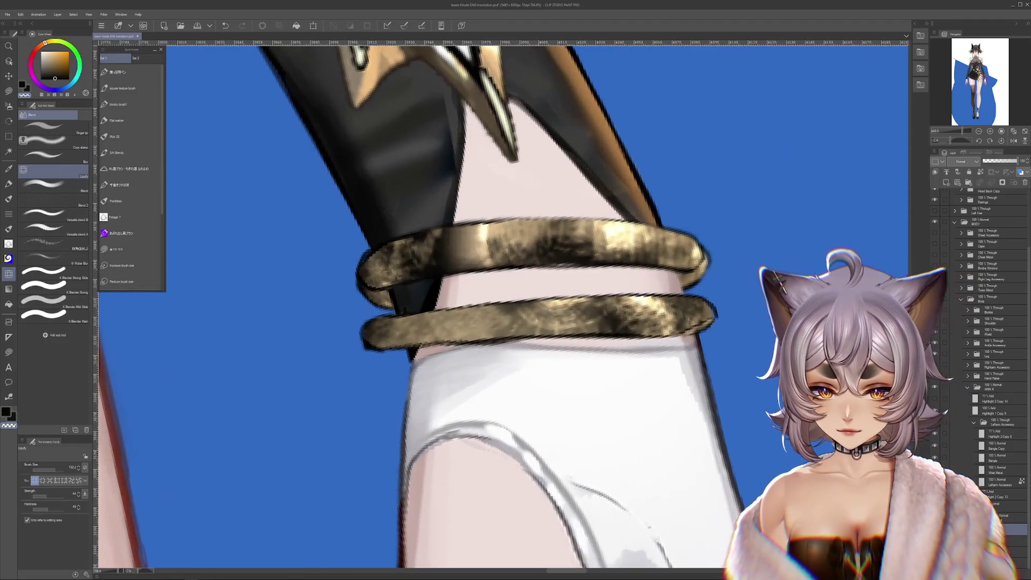
Glance at the Filter menu, move to the lower Bangle layer and toggle it to compare the shading.
key("space")
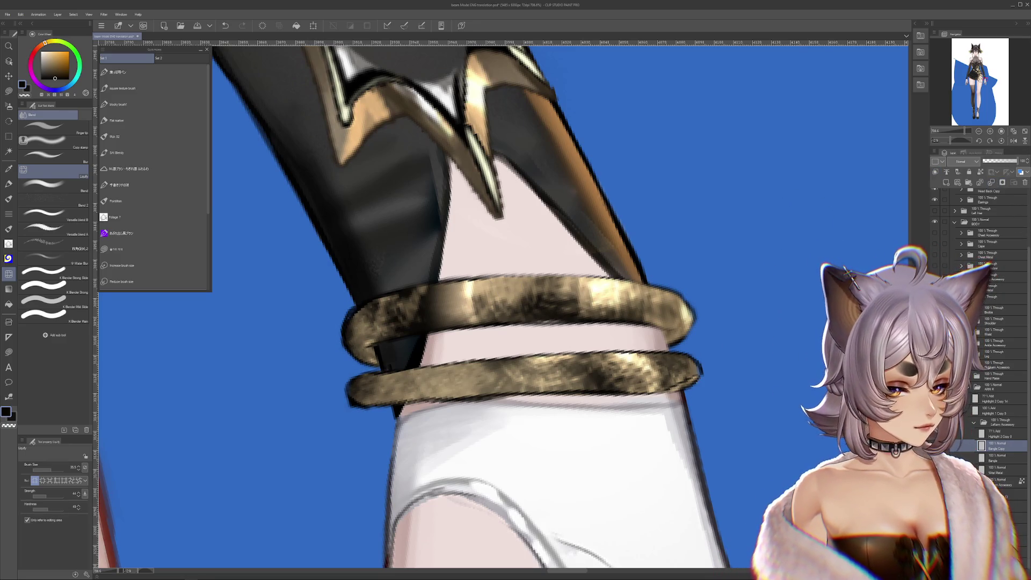
left_click(105, 14)
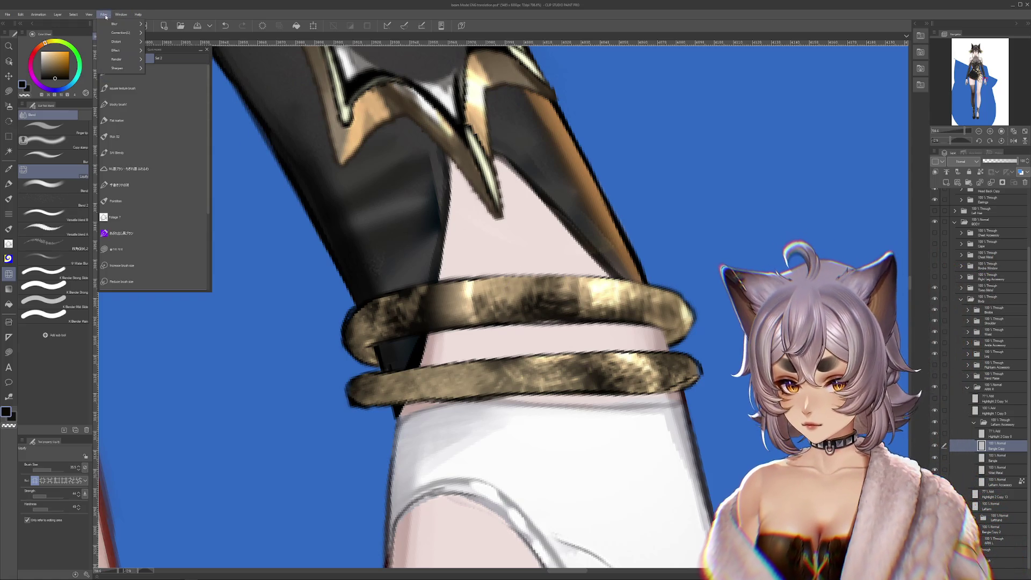
left_click(121, 32)
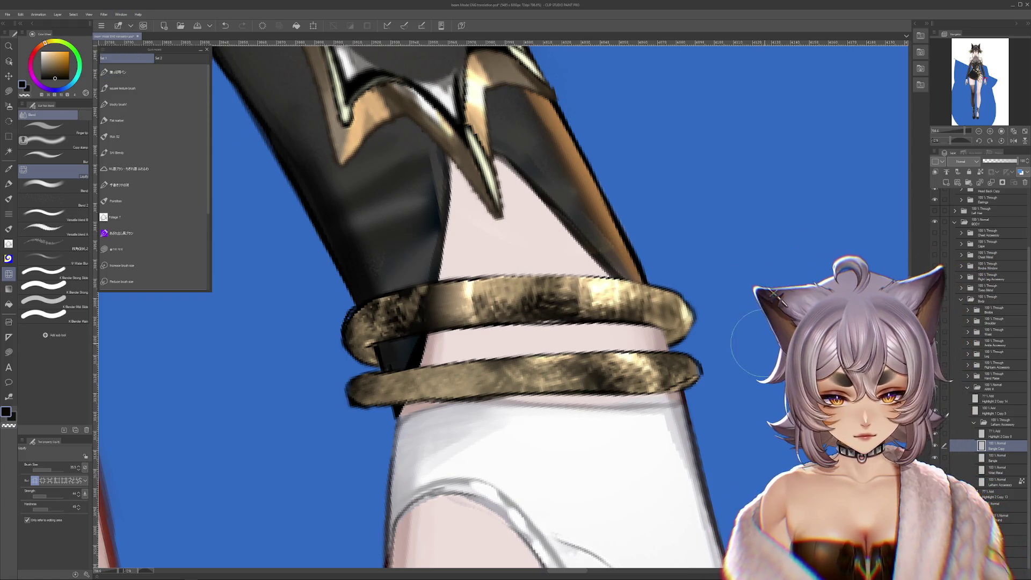
scroll(755, 337, "down", 1)
scroll(755, 337, "down", 1)
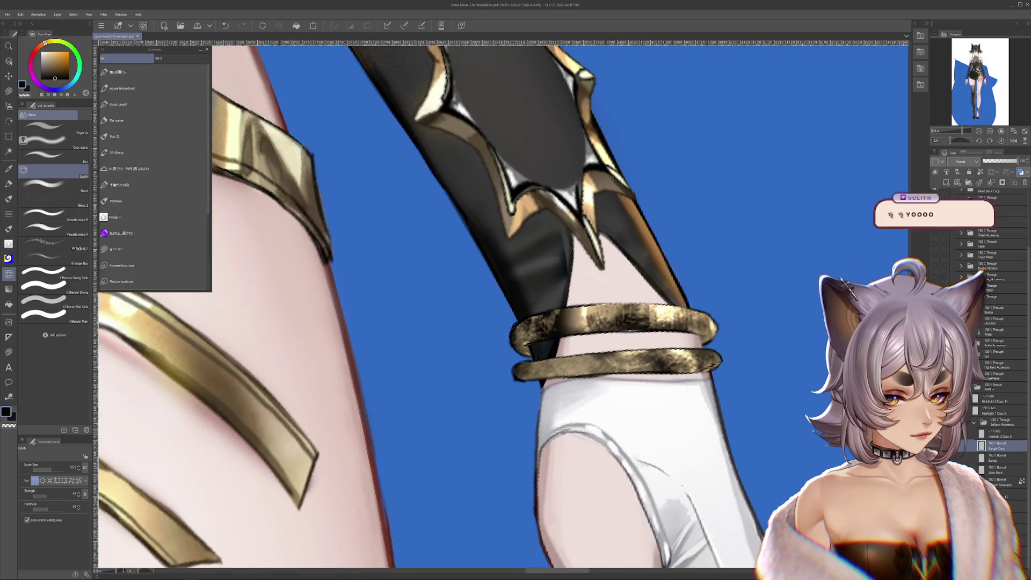
left_click_drag(721, 419, 679, 398)
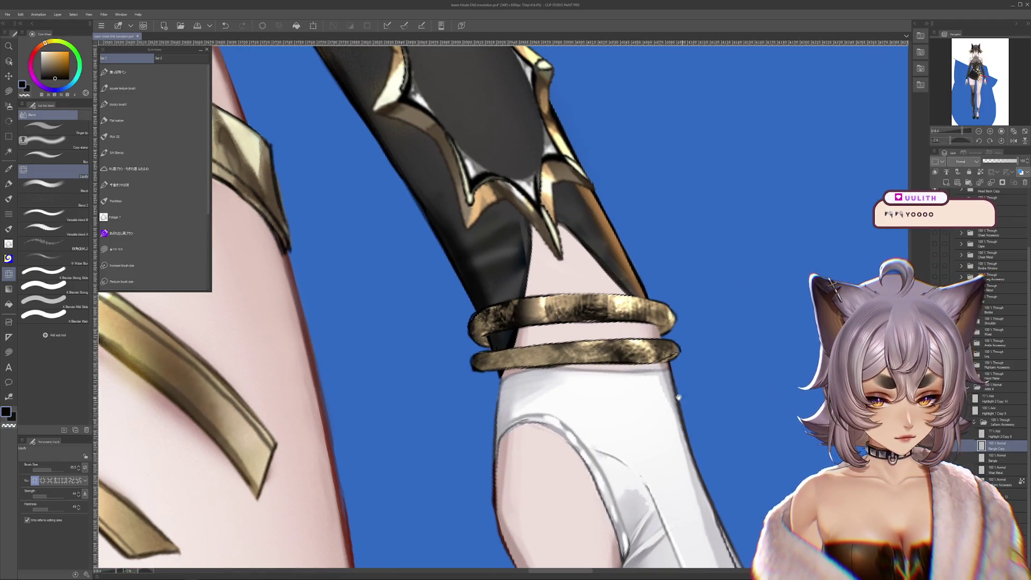
key("alt+bracketleft")
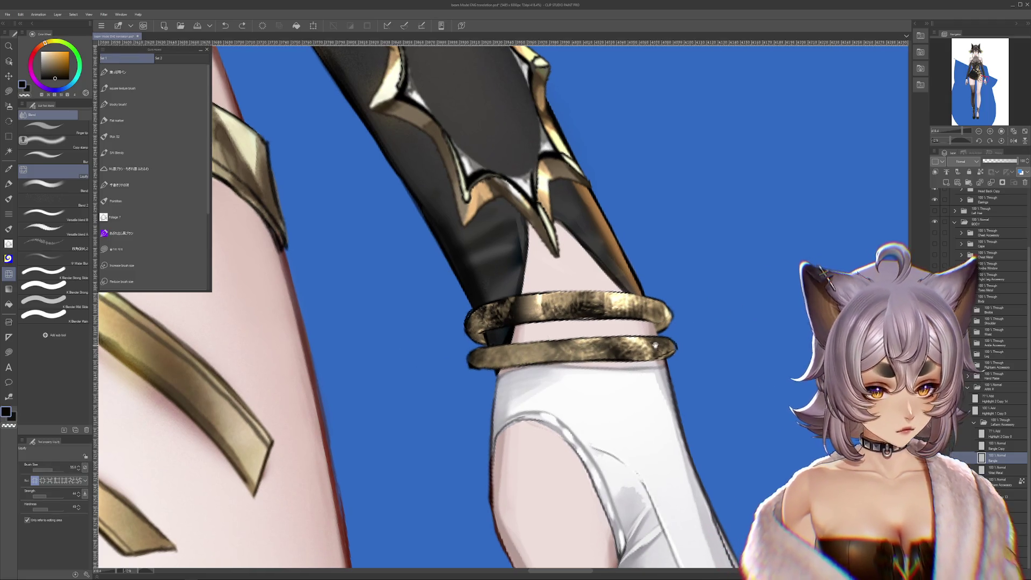
key("ctrl+z")
key("ctrl+y")
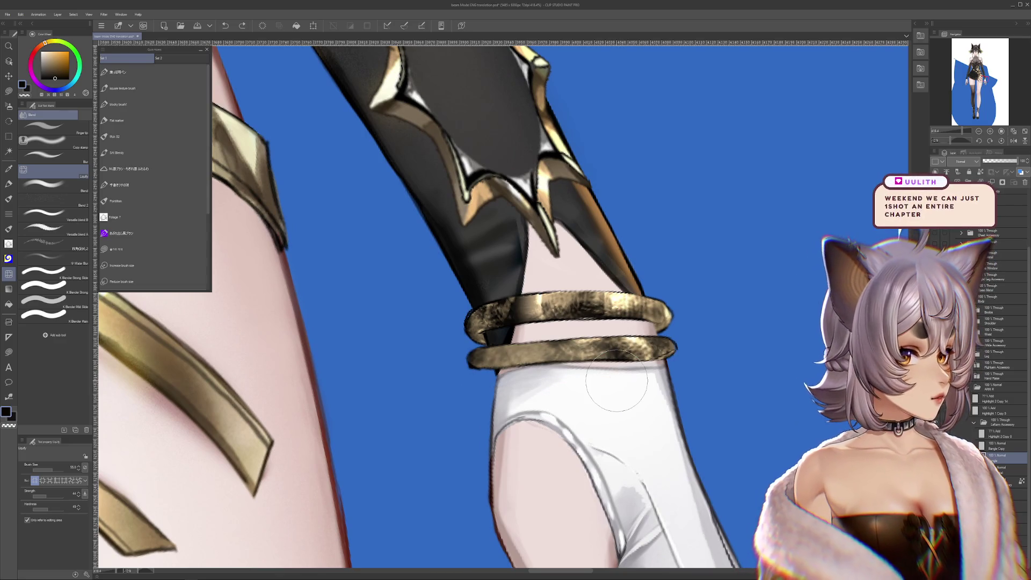
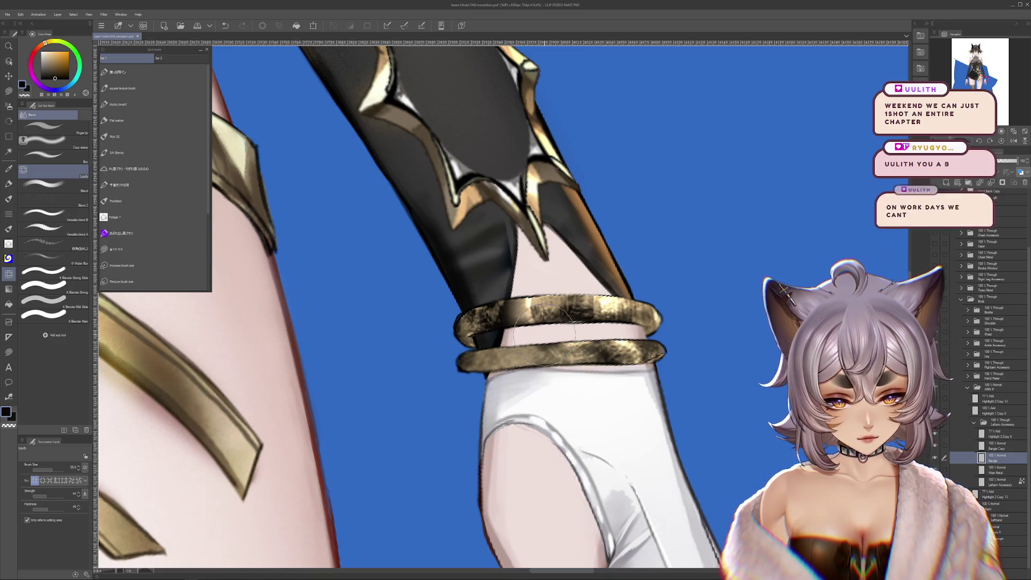
Free-transform the lower gold bangle snug against the upper one and merge the bangle copy down.
left_click_drag(636, 396, 508, 395)
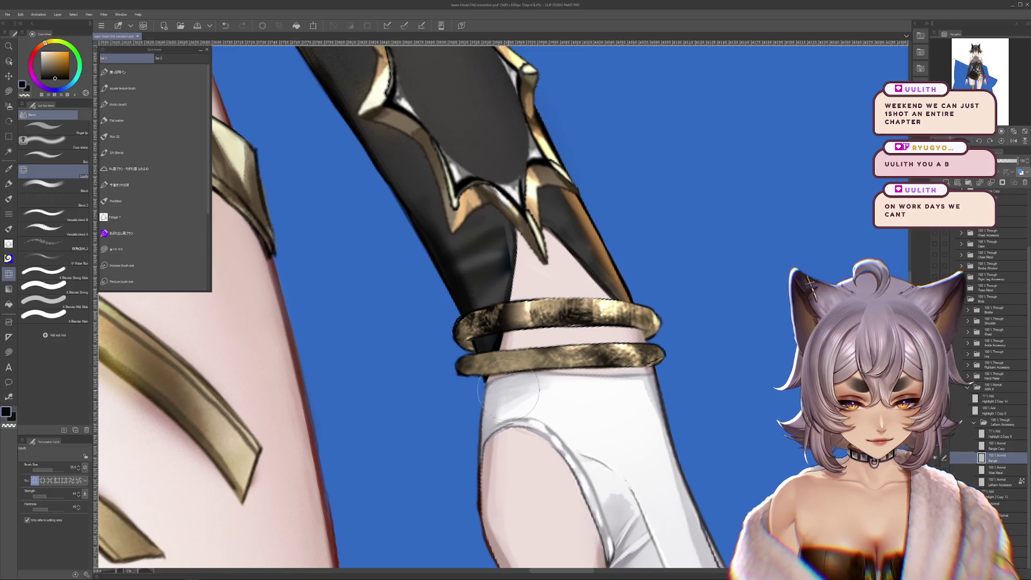
left_click_drag(403, 403, 362, 398)
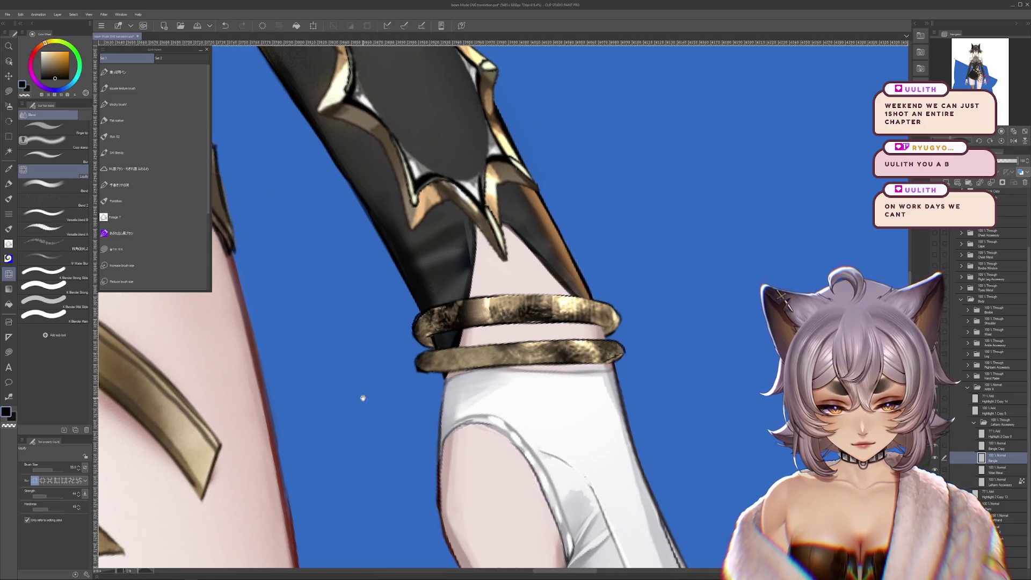
key("ctrl+t")
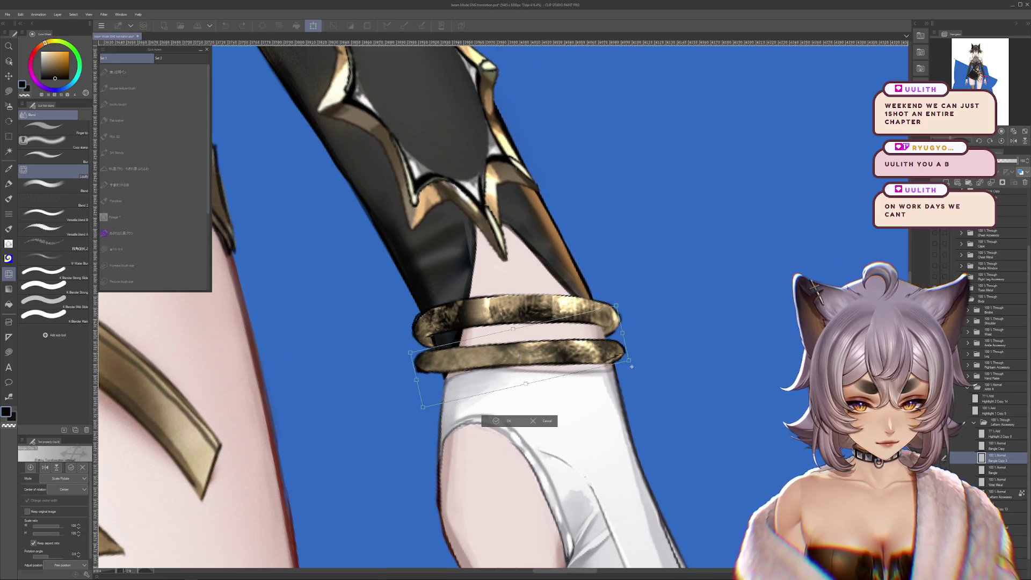
key("Return")
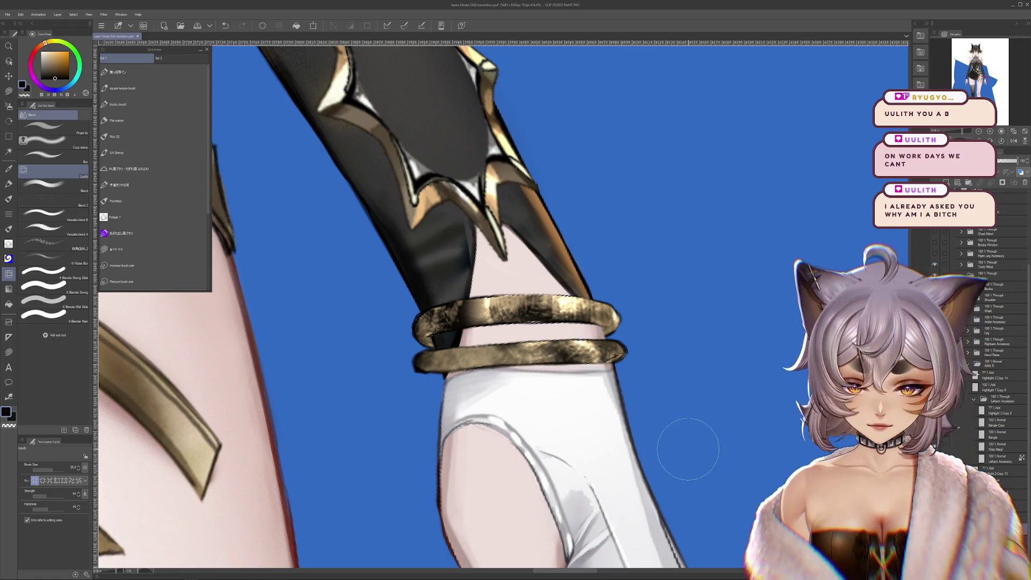
key("ctrl+e")
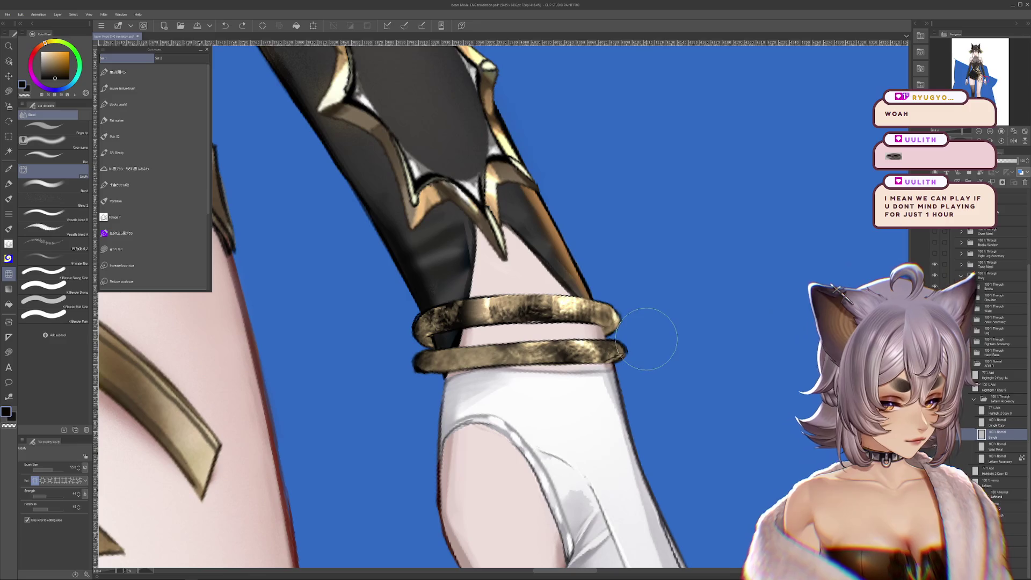
Apply the Sharpen filter to the merged Bangle layer.
left_click(103, 13)
mouse_move(121, 68)
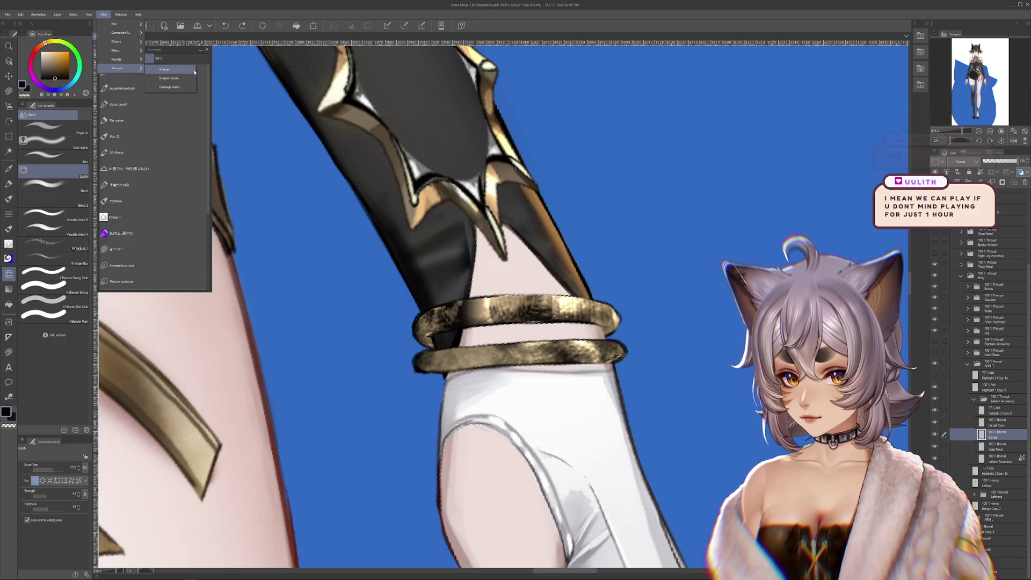
left_click(169, 69)
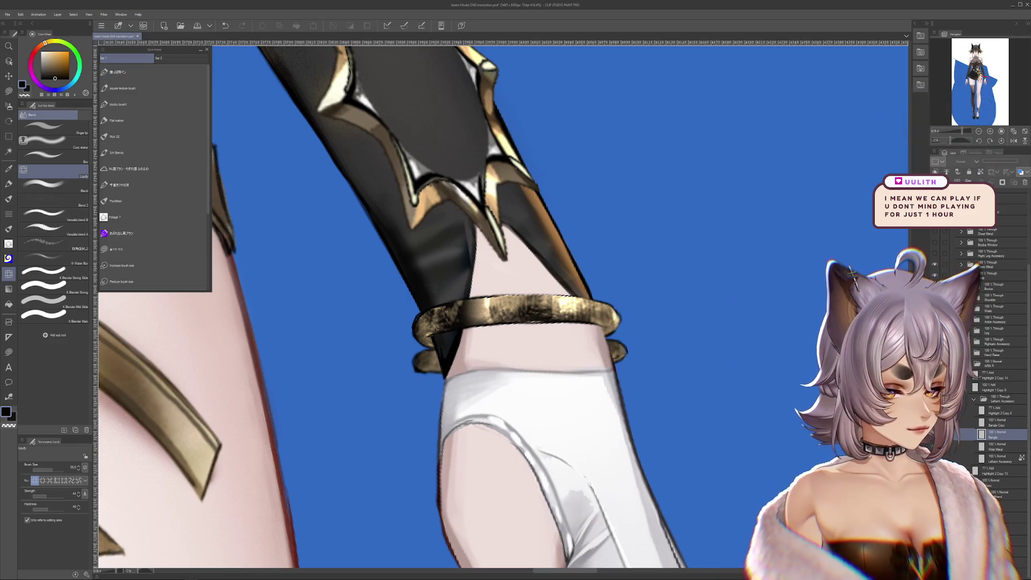
scroll(504, 357, "up", 1)
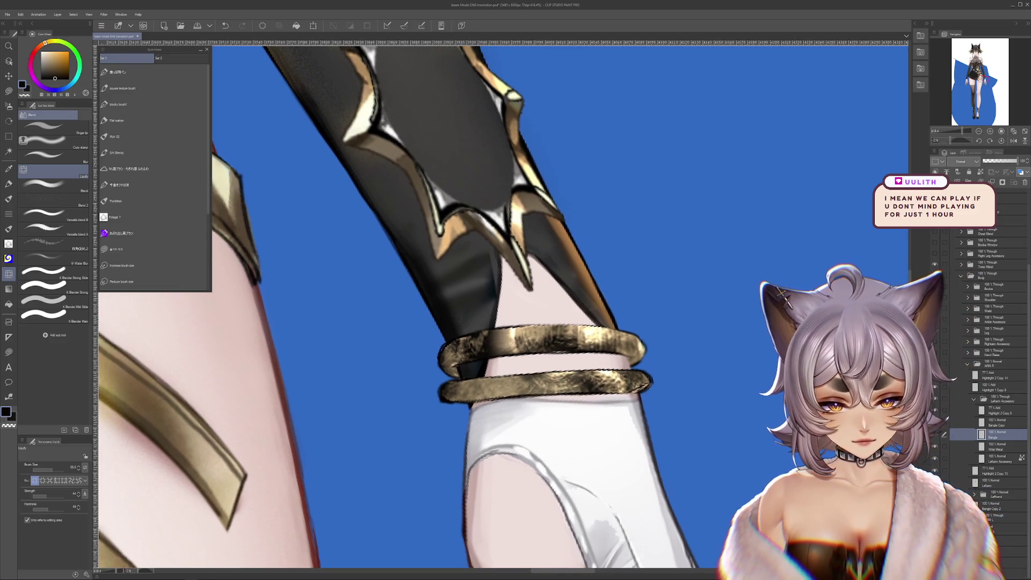
scroll(505, 357, "down", 8)
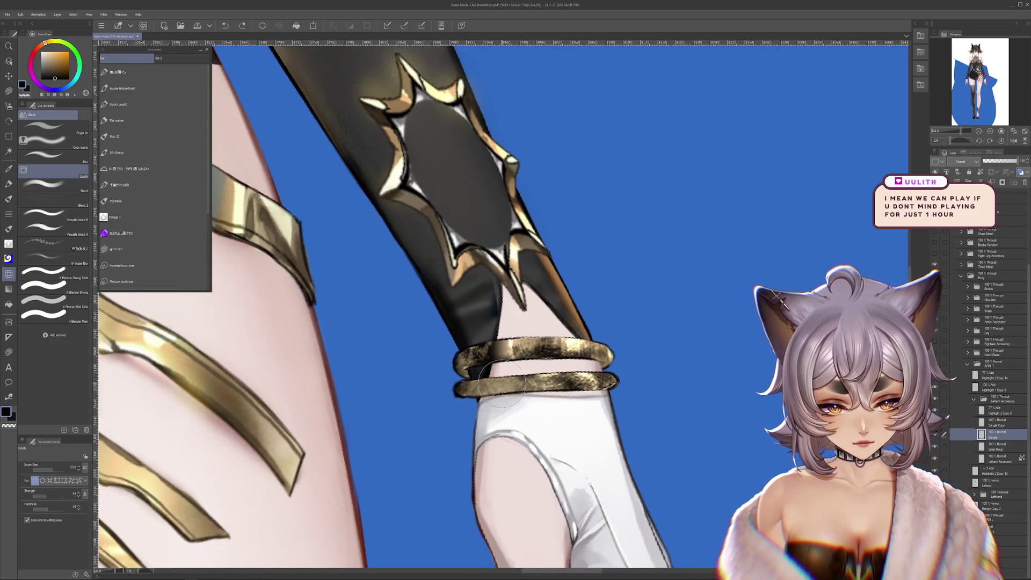
scroll(586, 377, "down", 2)
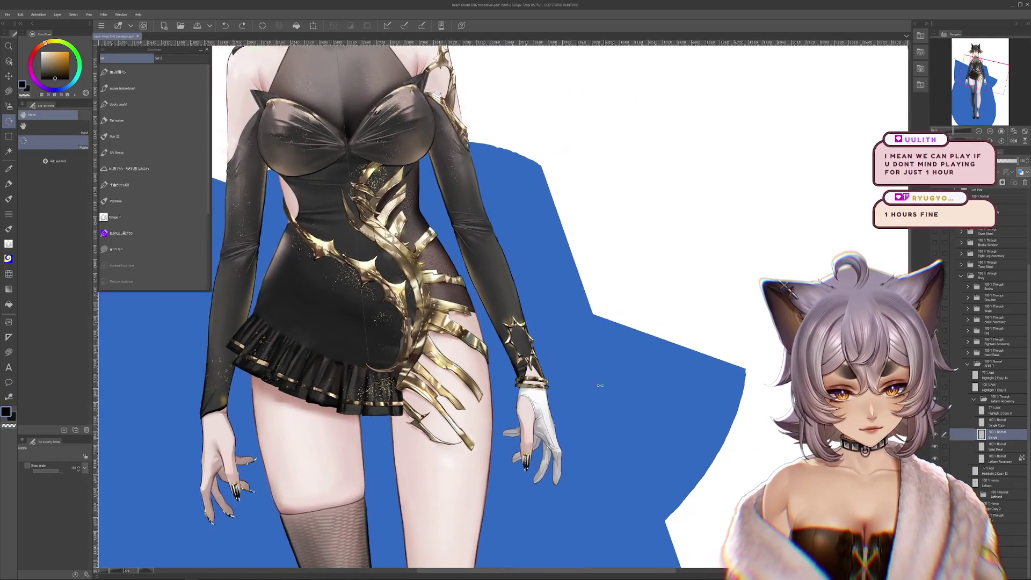
scroll(588, 377, "up", 4)
scroll(587, 376, "up", 3)
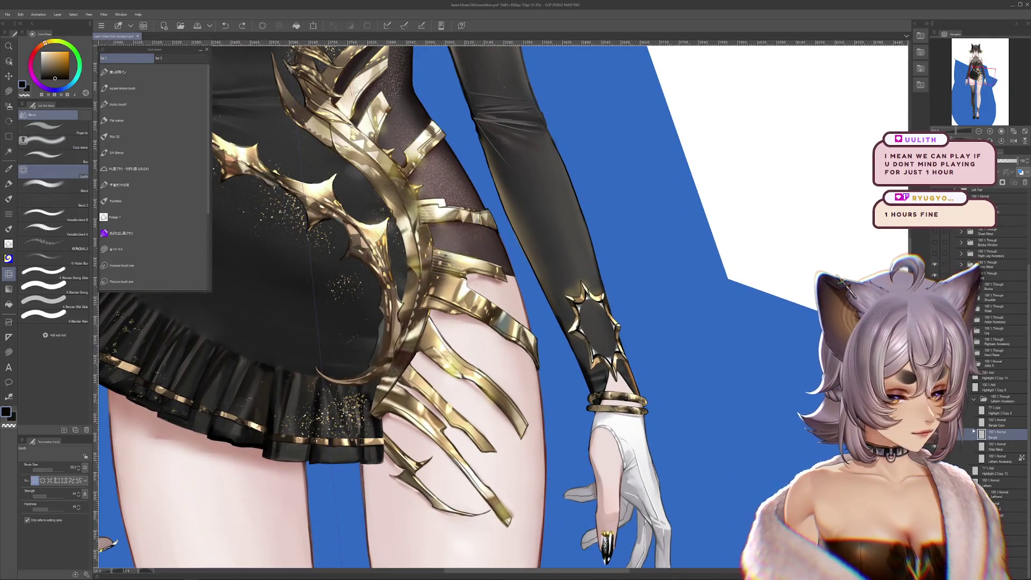
scroll(564, 363, "up", 3)
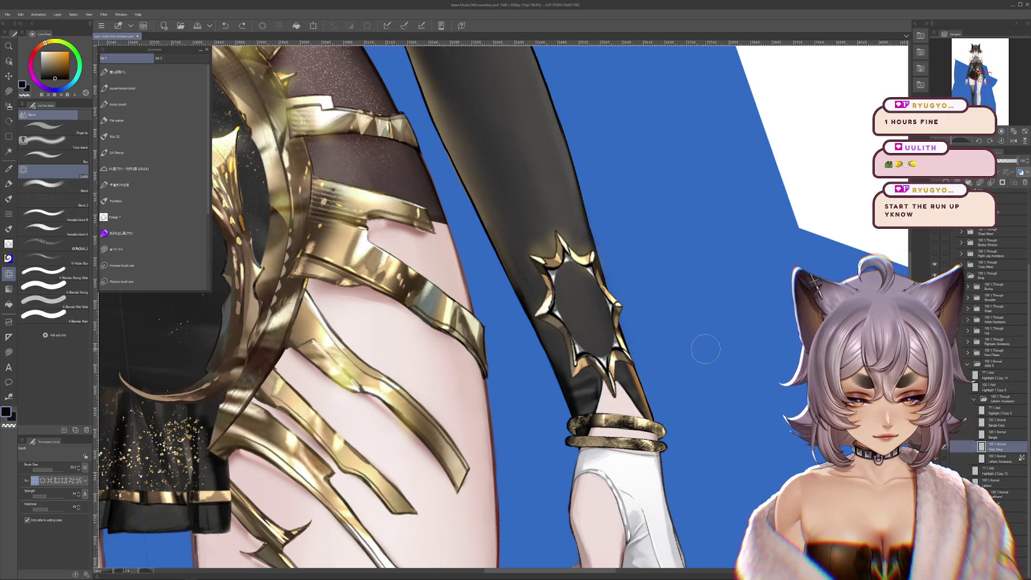
Paint a small correction on the sleeve's gold star ornament and reframe toward the torso.
left_click_drag(634, 346, 564, 323)
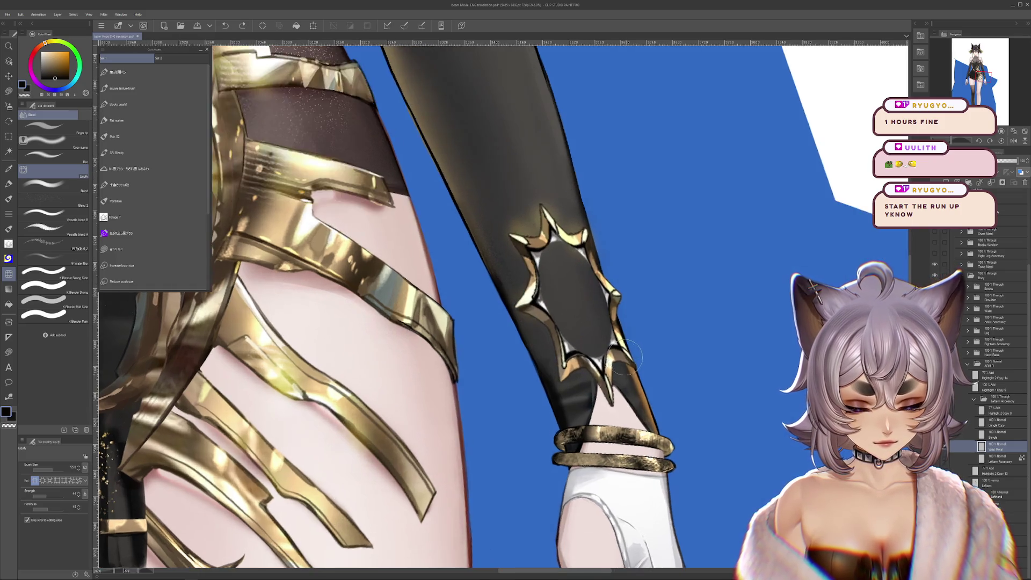
scroll(620, 362, "up", 5)
scroll(612, 371, "up", 1)
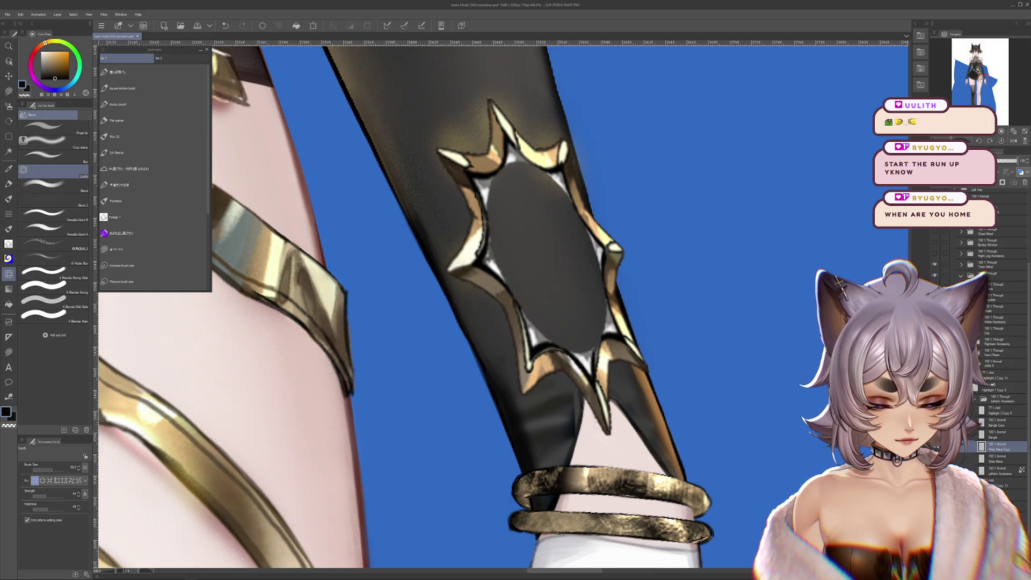
left_click_drag(693, 339, 717, 379)
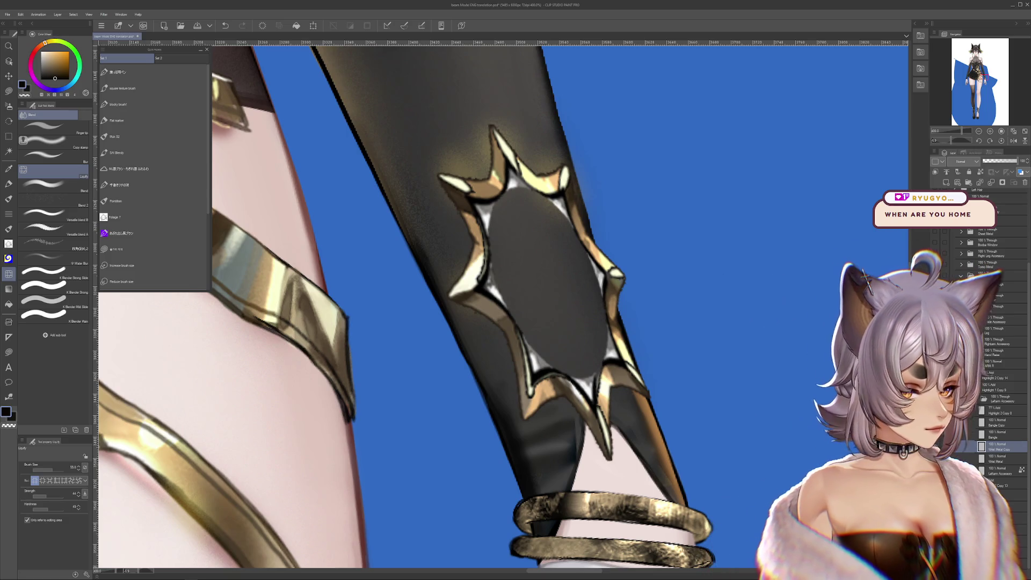
left_click_drag(682, 280, 565, 483)
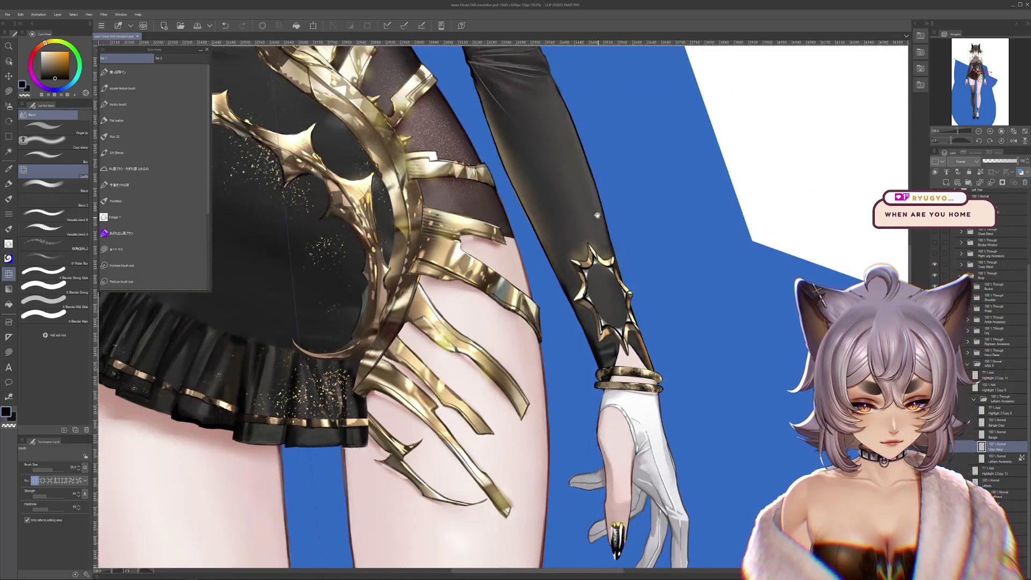
scroll(403, 282, "up", 2)
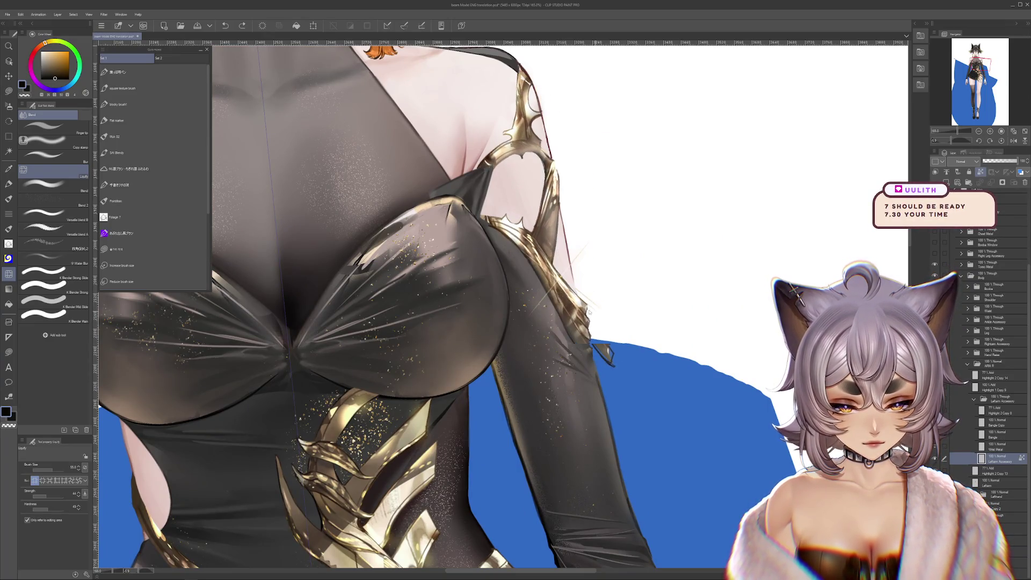
scroll(565, 322, "up", 3)
Hide the grey clothing layer and compare the dress with and without its shading.
left_click_drag(564, 322, 619, 347)
scroll(619, 347, "down", 3)
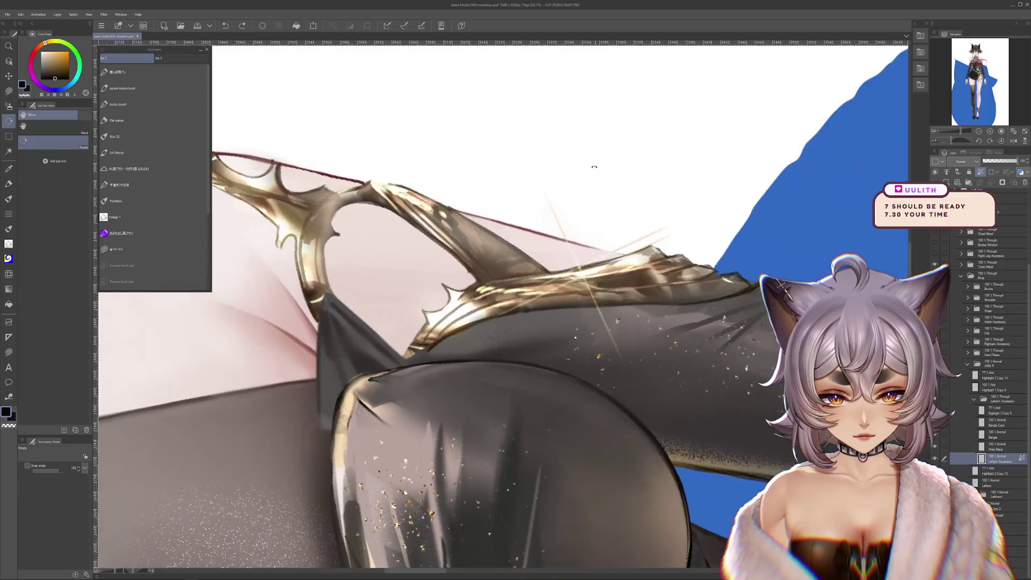
left_click_drag(564, 322, 636, 278)
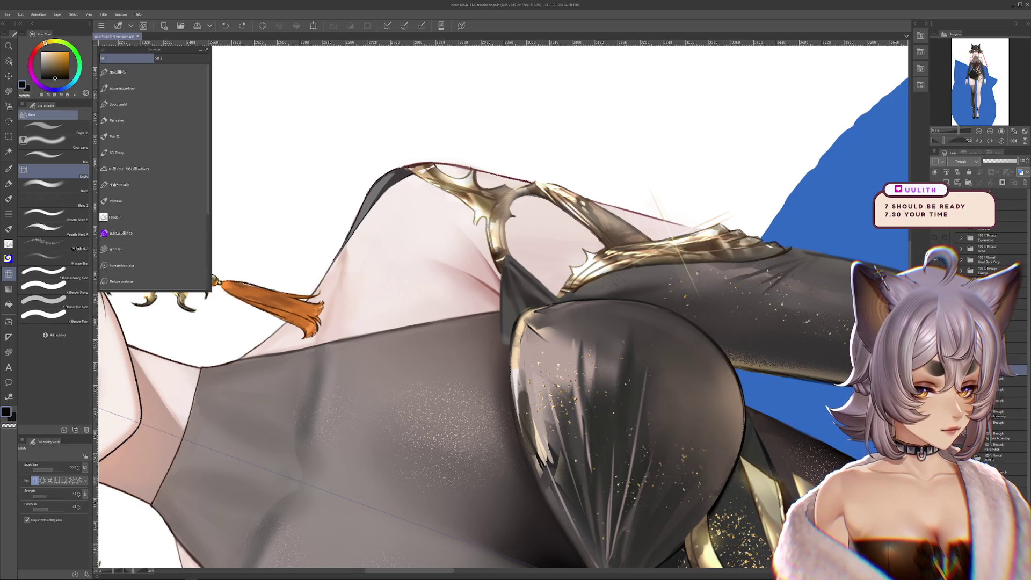
left_click(985, 274)
key("ctrl+z")
key("ctrl+y")
scroll(484, 282, "up", 3)
Select Stomach Copy 2, hide the dark layer under the sleeve trim and switch brush group.
left_click(664, 361, "ctrl+shift")
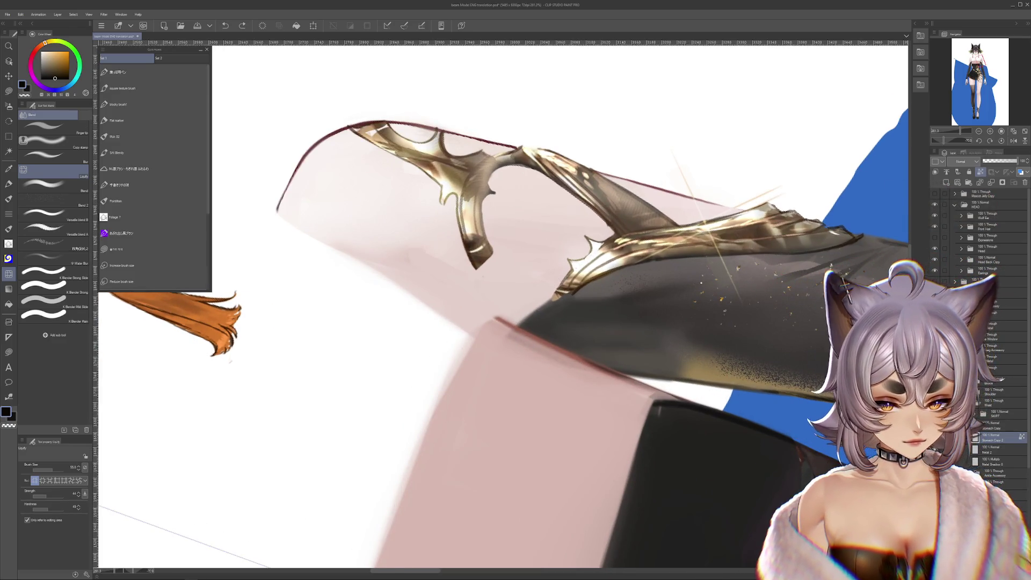
key("ctrl+z")
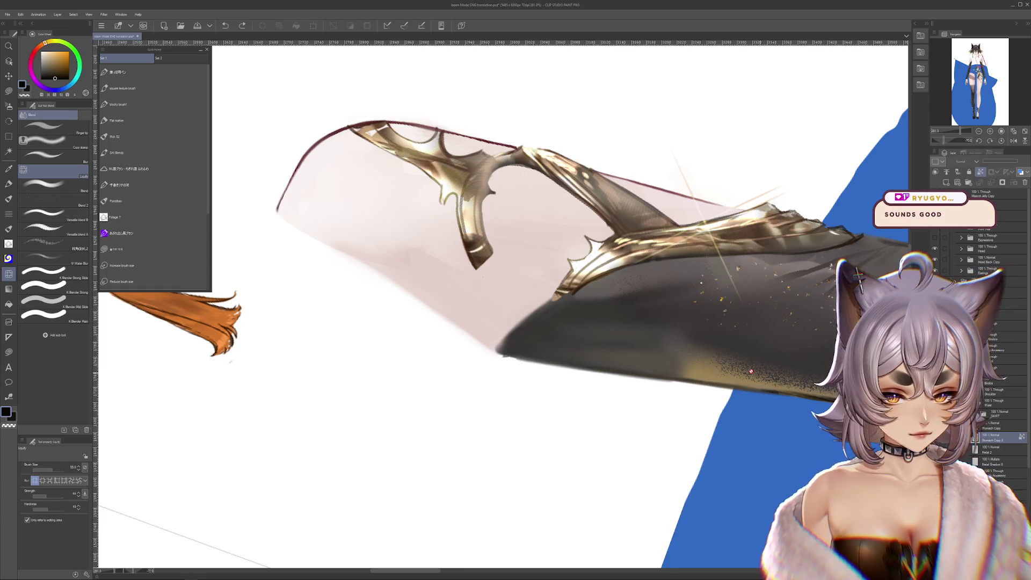
left_click_drag(483, 323, 468, 306)
scroll(499, 242, "down", 3)
left_click_drag(500, 241, 403, 282)
scroll(500, 242, "up", 5)
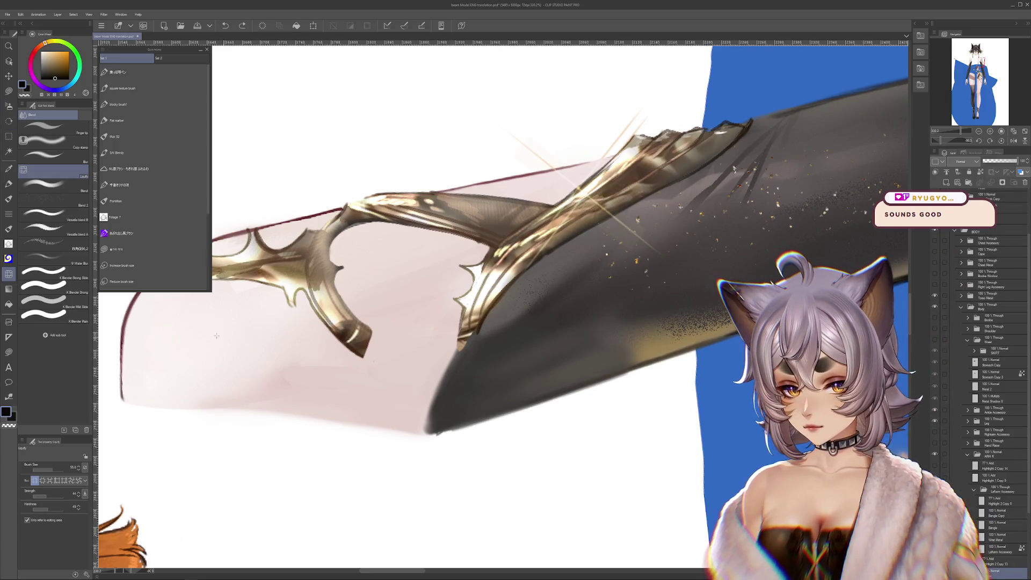
left_click(113, 120)
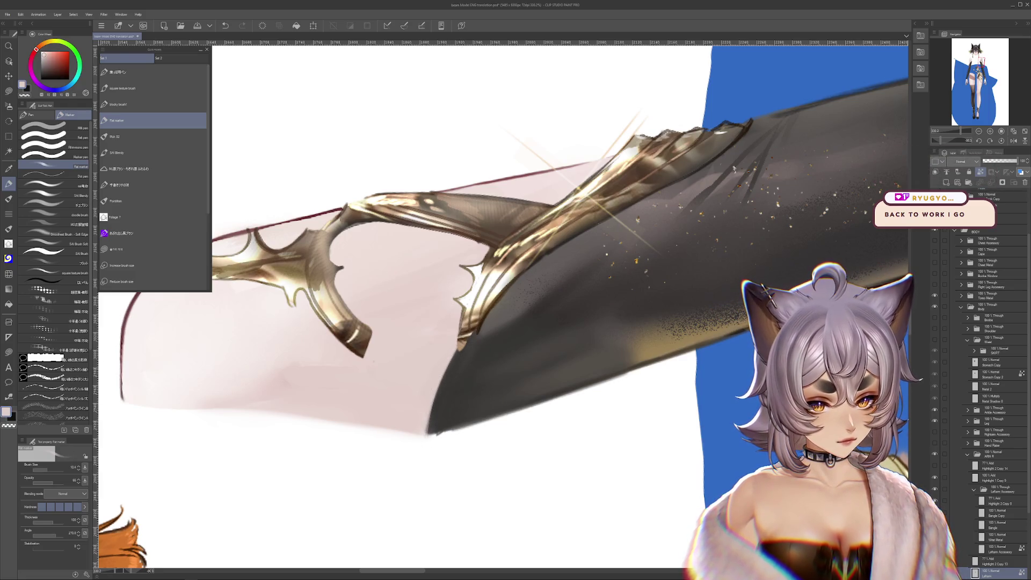
Rotate and pan the view from the sleeve down onto the stocking's leg armor, standing it upright.
key("space")
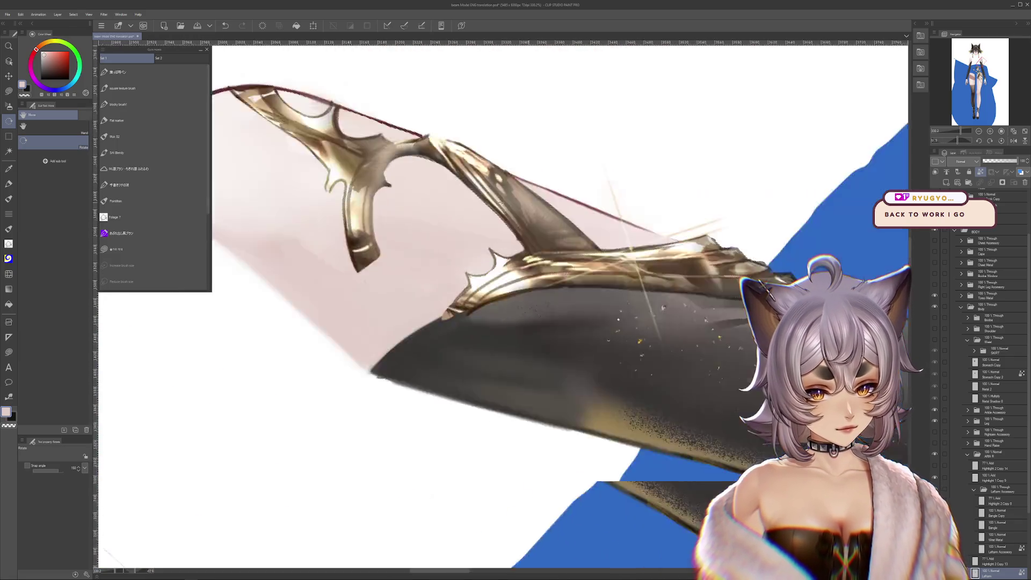
key("b")
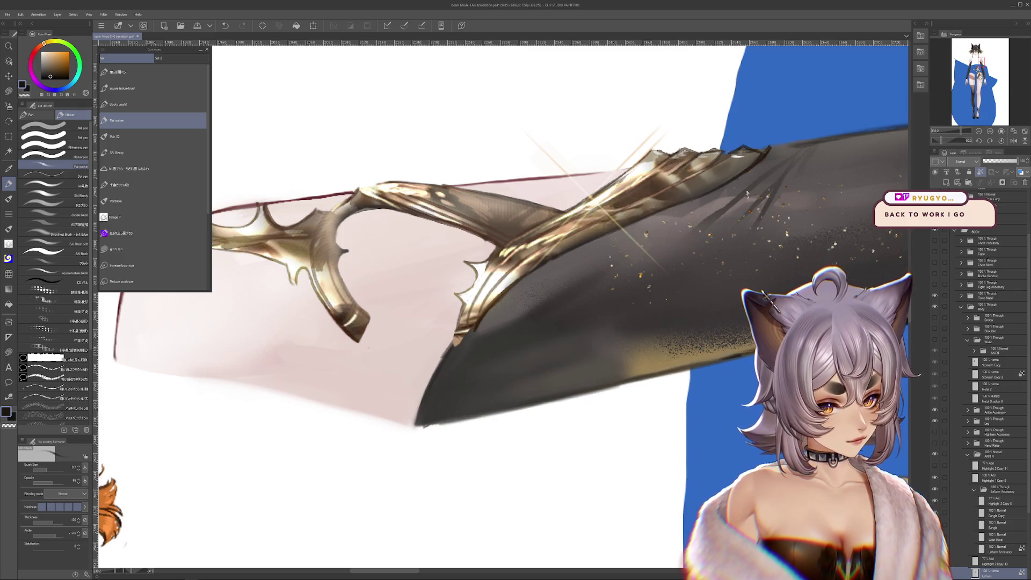
left_click_drag(483, 322, 563, 242)
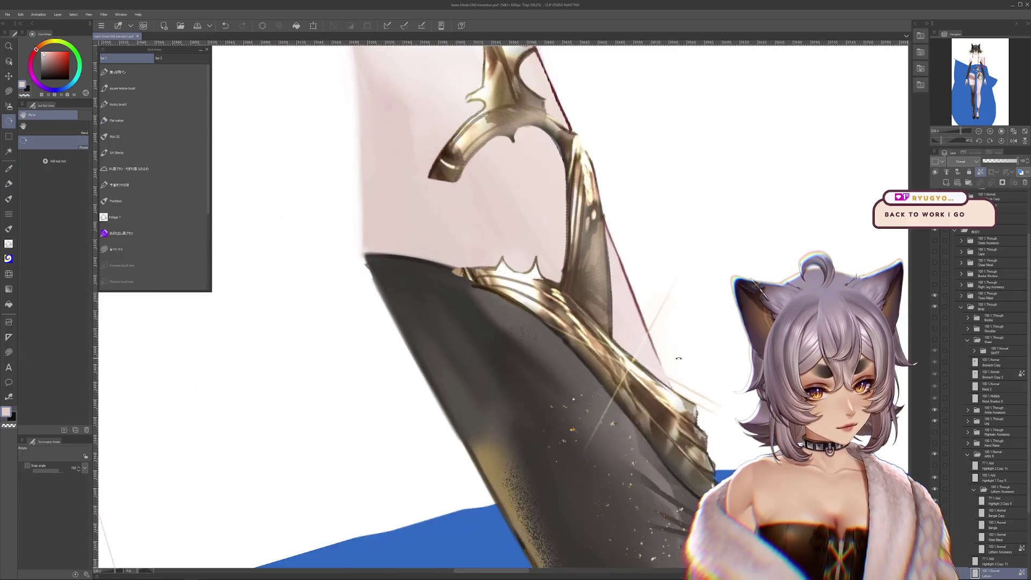
scroll(683, 336, "down", 3)
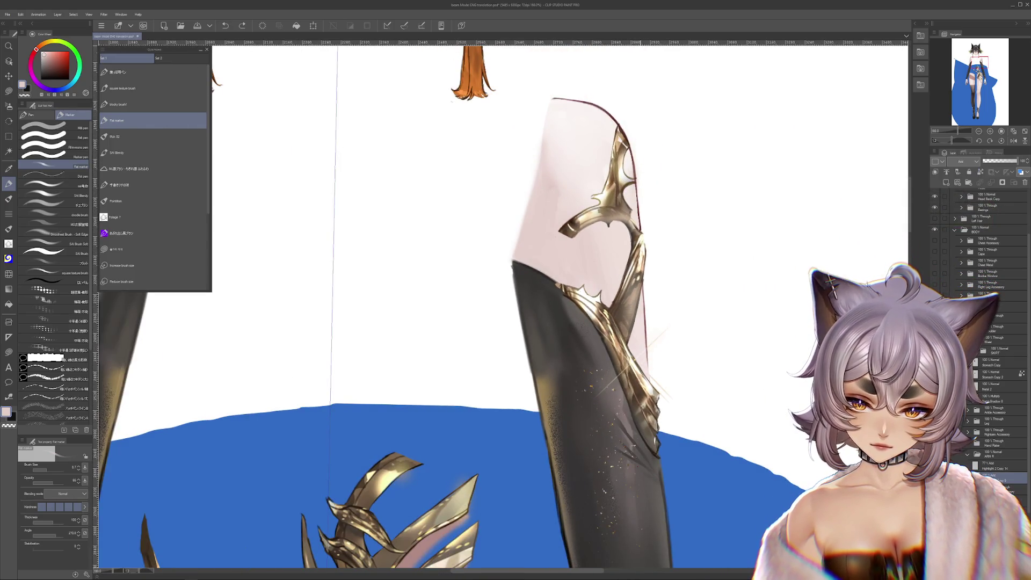
scroll(564, 281, "up", 3)
left_click_drag(563, 282, 483, 363)
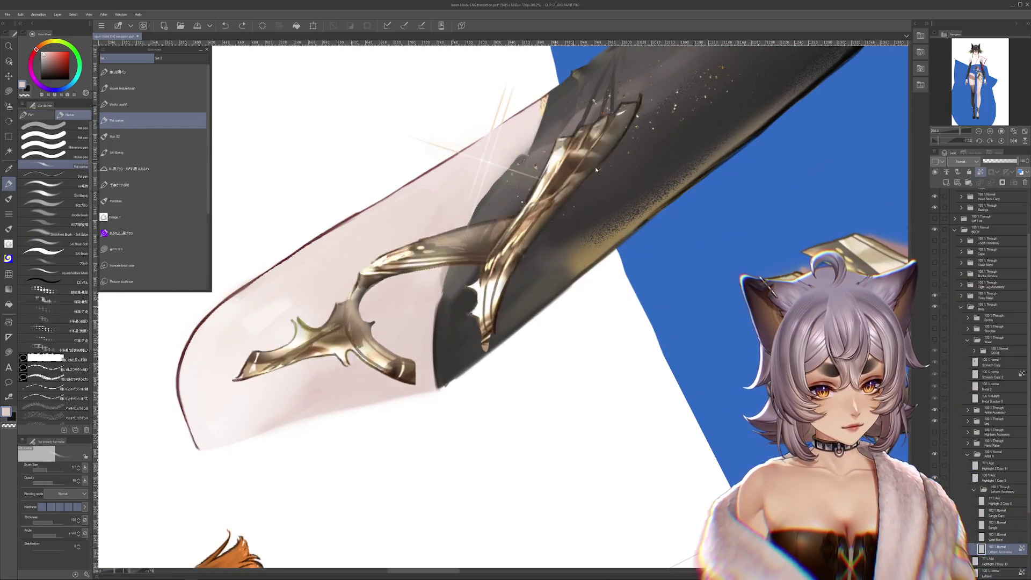
left_click_drag(551, 184, 573, 225)
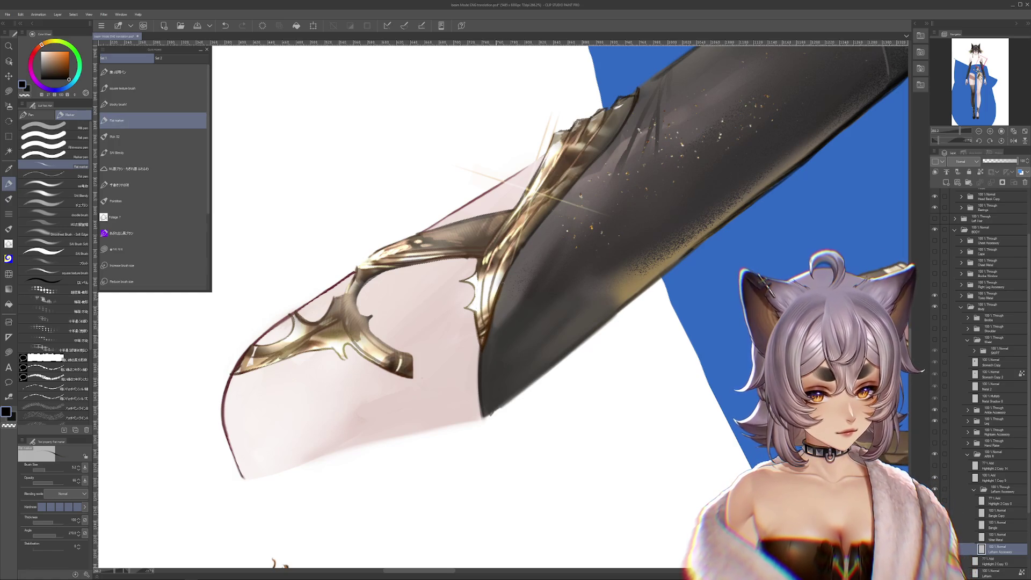
key("shift+space")
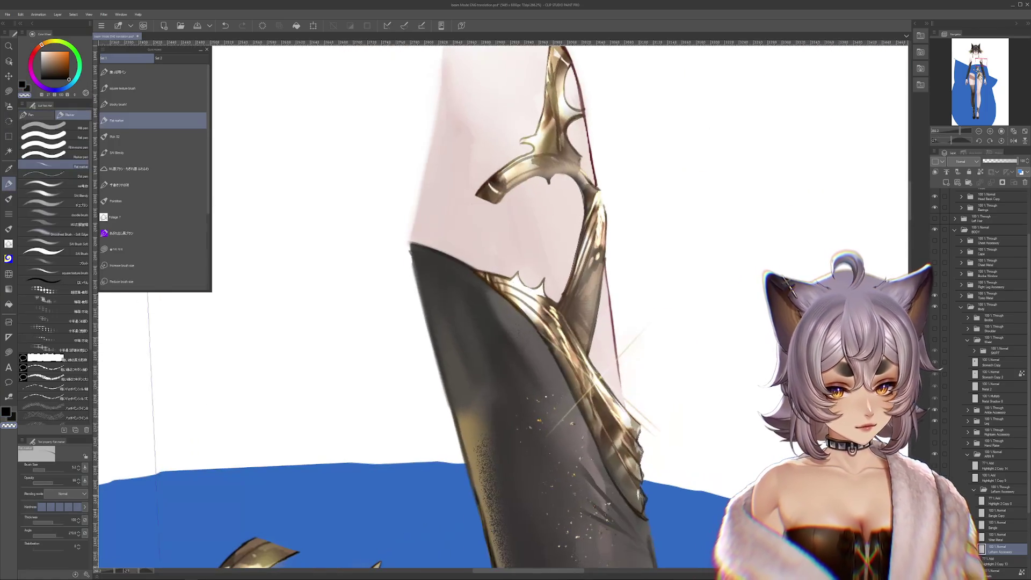
left_click_drag(706, 451, 684, 424)
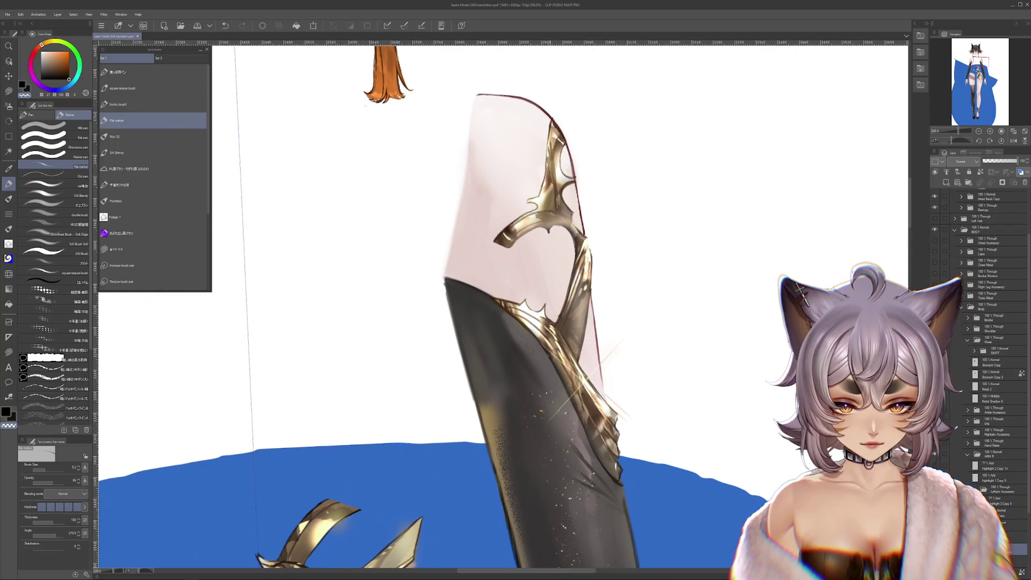
Shift and warp the gold thorn ornament so it sits snugly on the stocking's top edge.
left_click_drag(548, 242, 637, 242)
key("ctrl+z")
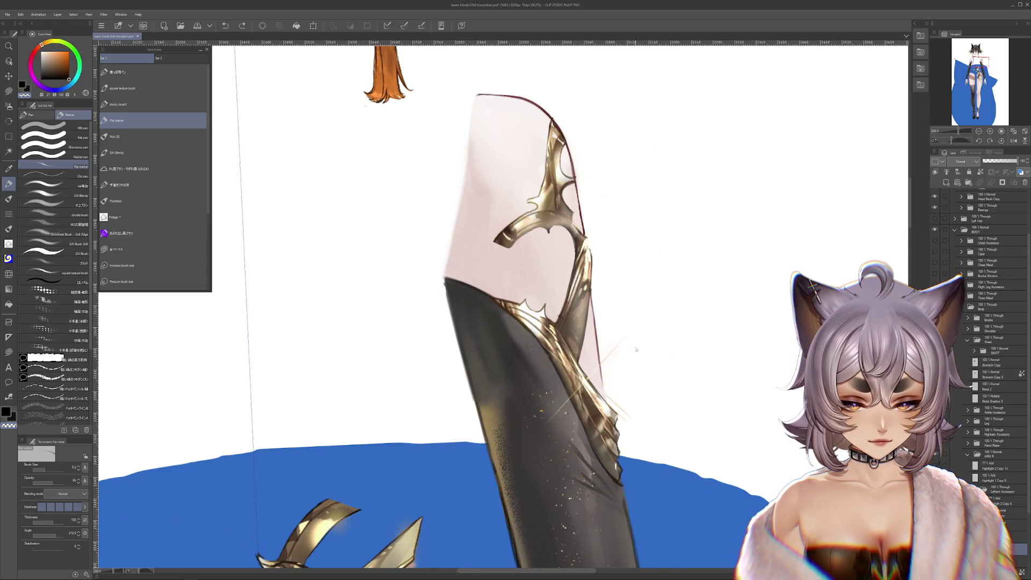
left_click_drag(548, 242, 612, 242)
scroll(516, 290, "up", 4)
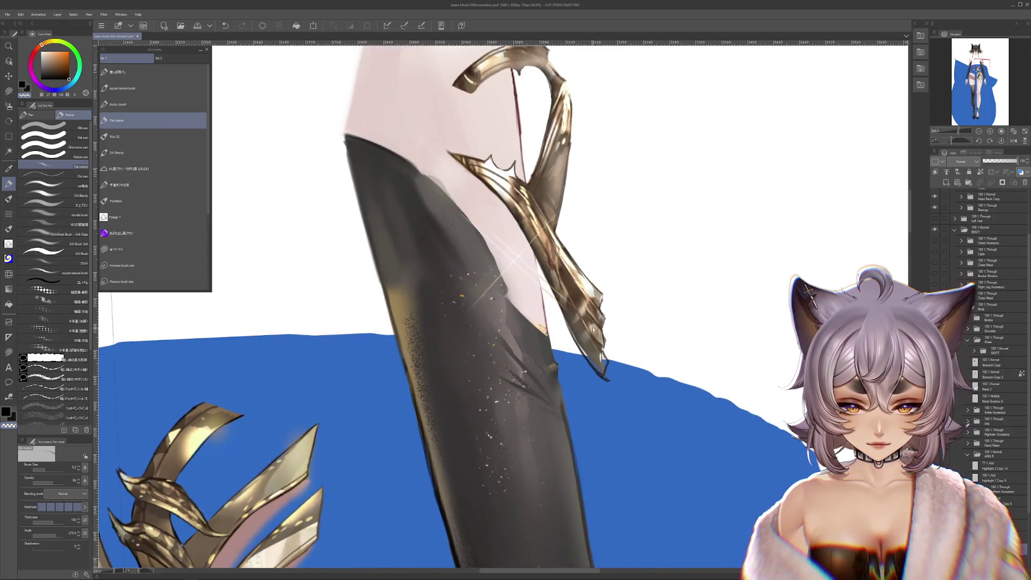
scroll(515, 290, "up", 3)
mouse_move(564, 242)
left_mouse_down()
mouse_move(612, 363)
mouse_move(557, 338)
left_mouse_up()
left_click_drag(629, 370, 670, 377)
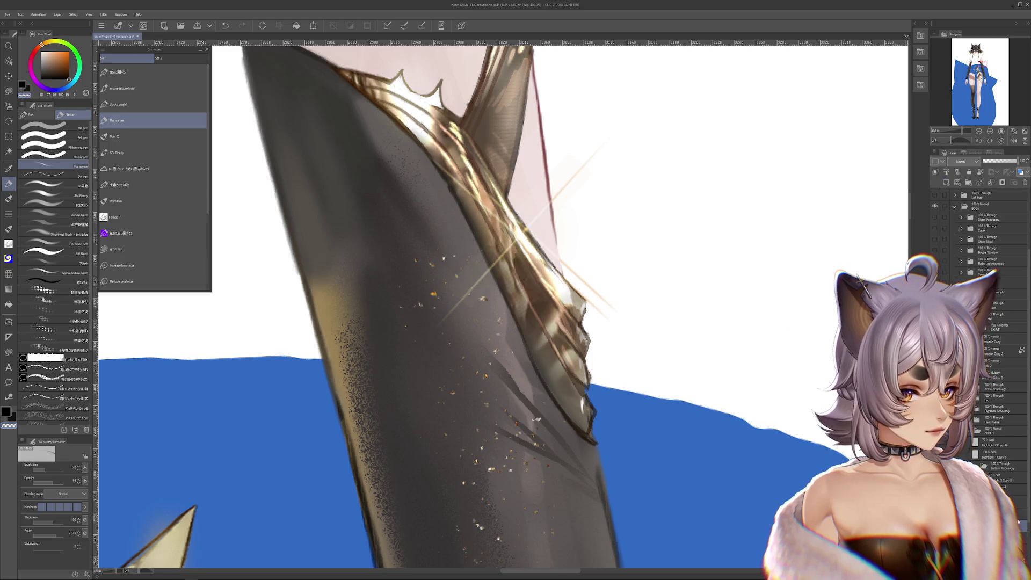
key("m")
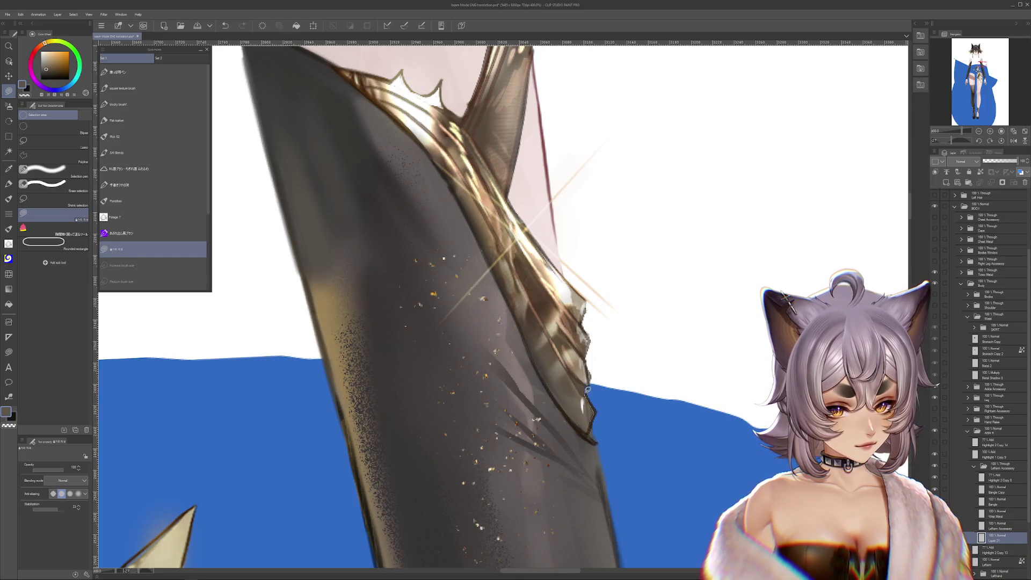
scroll(484, 306, "up", 1)
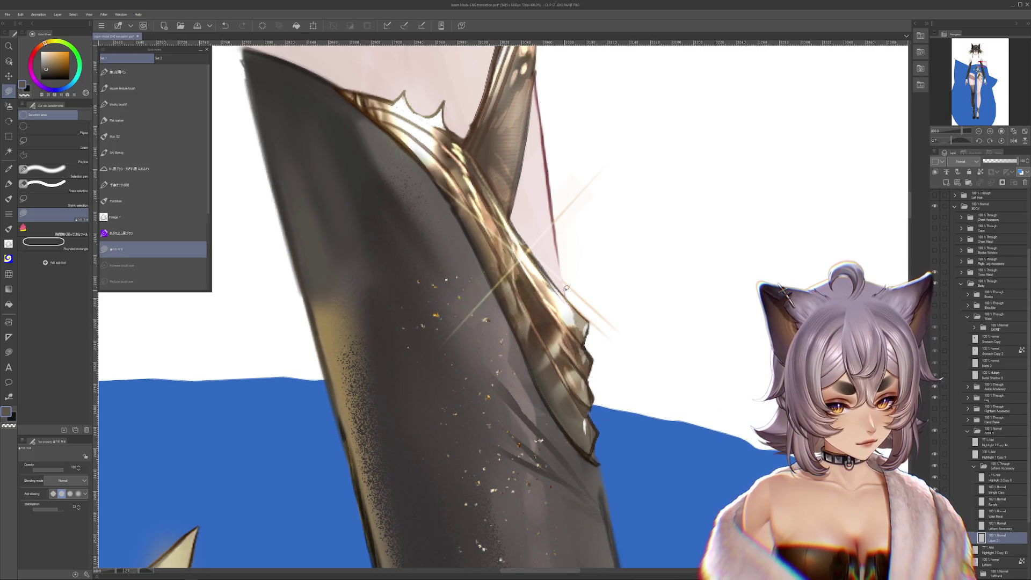
Hide the leg and stocking layer so the gold thorn ornament sits alone over the blue shape.
left_click_drag(584, 347, 586, 340)
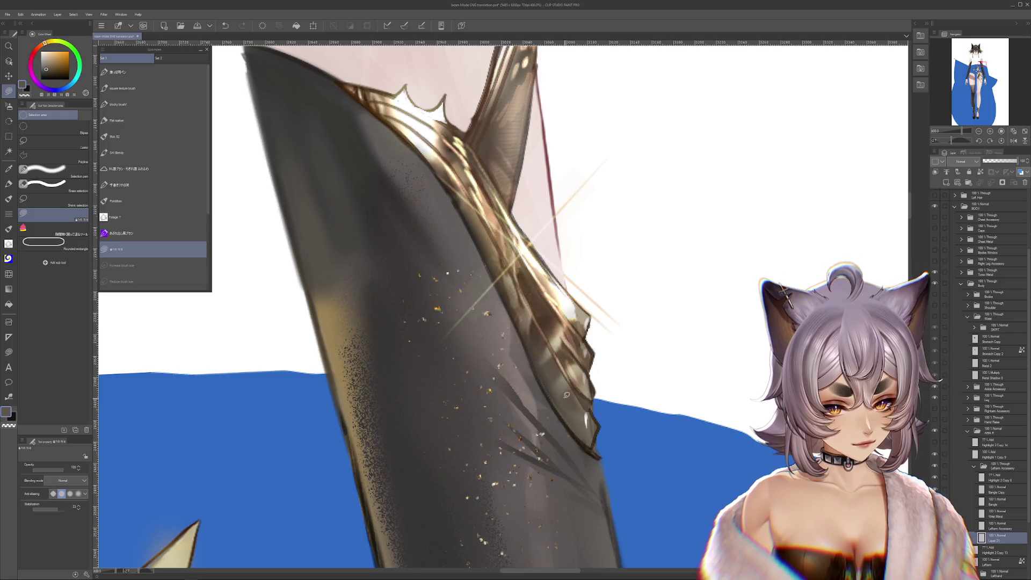
left_click_drag(541, 369, 585, 344)
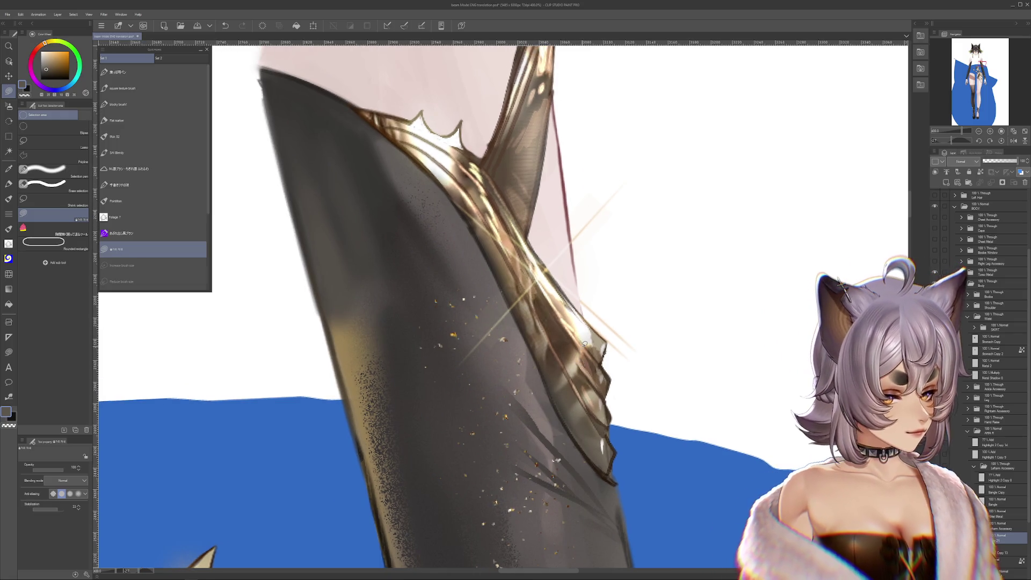
left_click(969, 318)
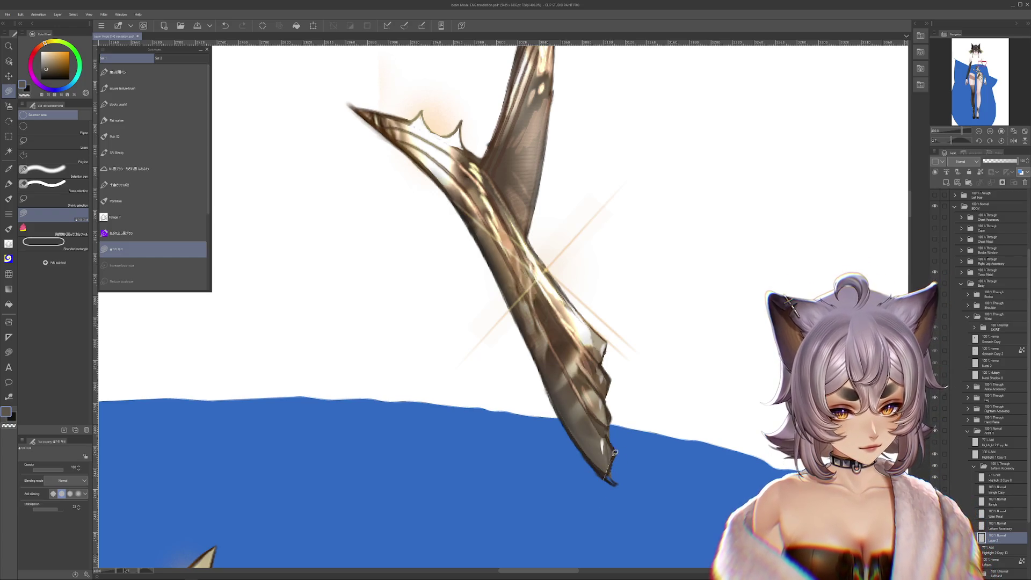
left_click_drag(615, 453, 637, 349)
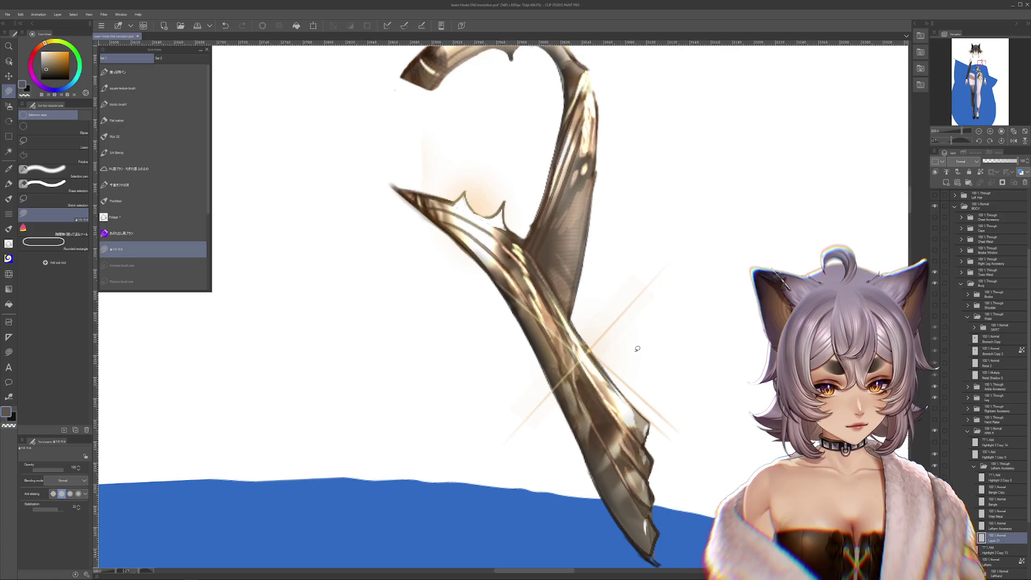
scroll(637, 349, "down", 2)
mouse_move(612, 362)
left_mouse_down()
mouse_move(745, 426)
mouse_move(733, 217)
left_mouse_up()
scroll(745, 427, "down", 2)
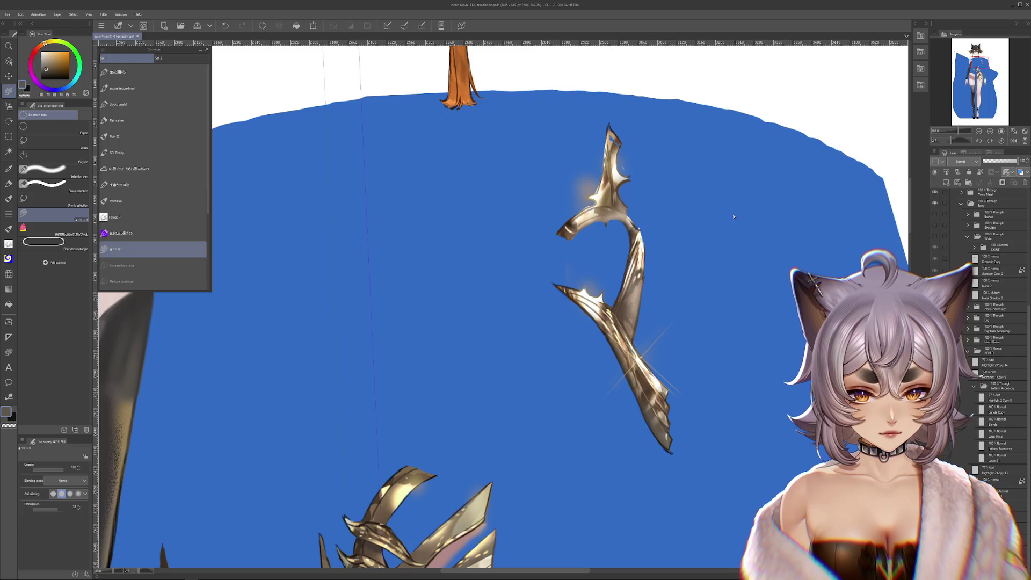
scroll(613, 243, "up", 3)
scroll(613, 241, "down", 2)
scroll(637, 322, "up", 2)
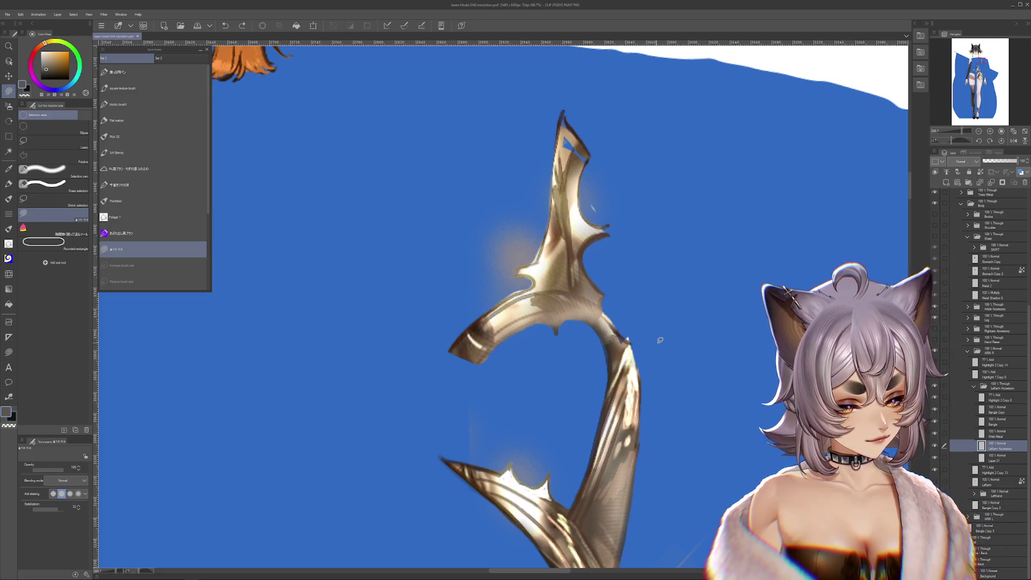
Move to Layer 21 and pick a bright yellow and a red hue for the ornament's highlights.
key("alt+bracketleft")
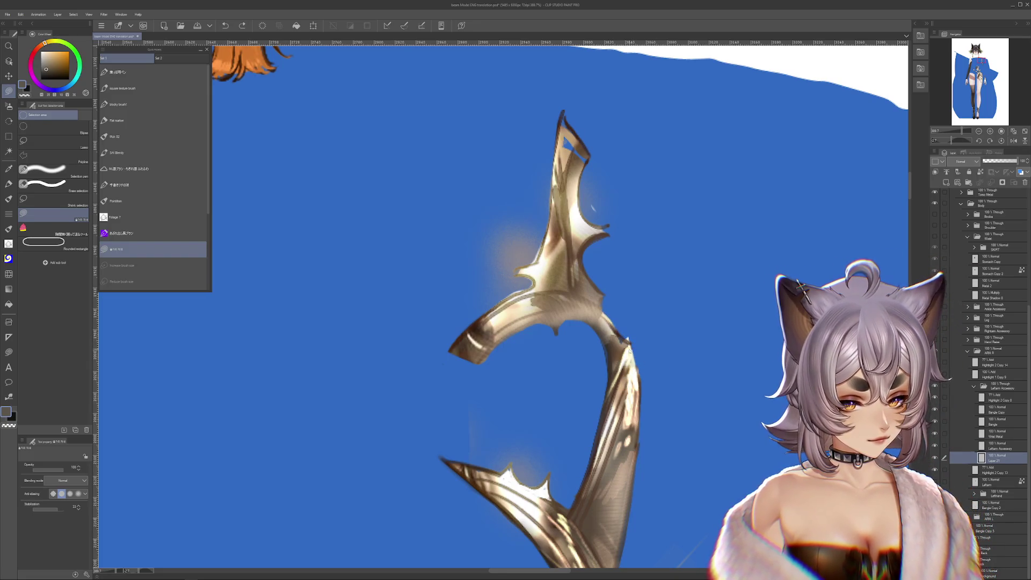
left_click_drag(610, 242, 610, 309)
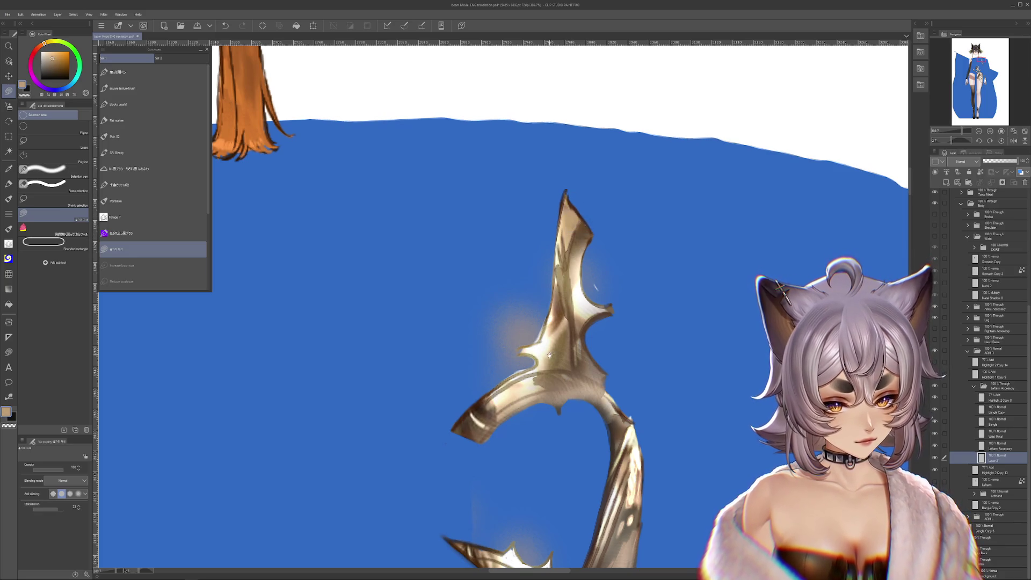
scroll(550, 355, "down", 5)
scroll(605, 354, "down", 5)
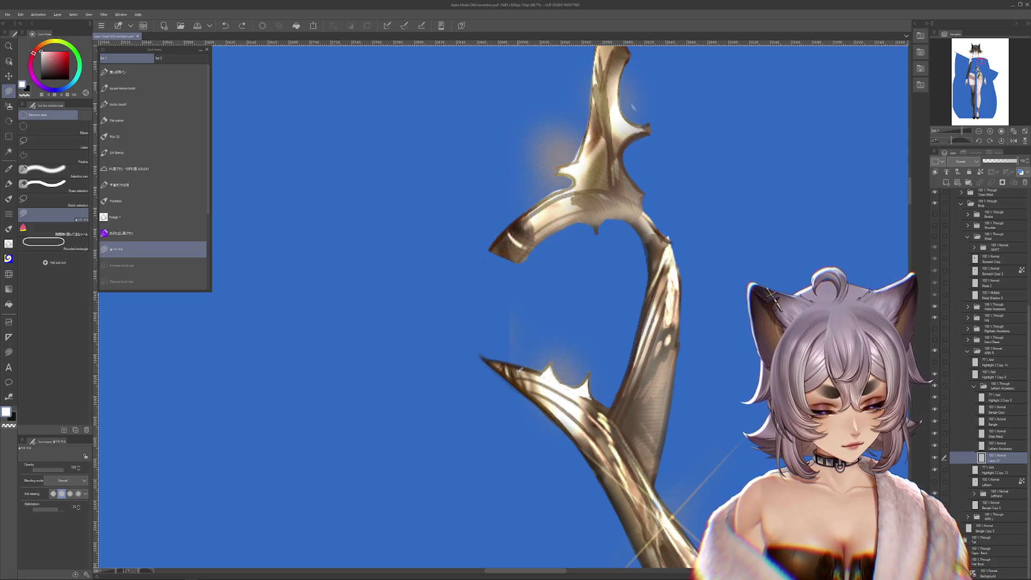
scroll(601, 435, "down", 5)
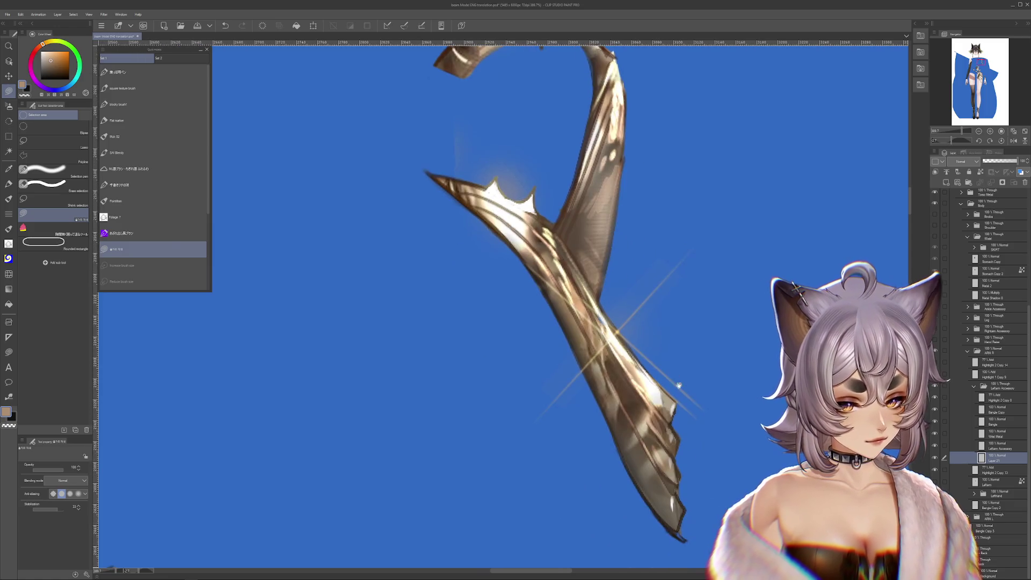
scroll(599, 363, "down", 5)
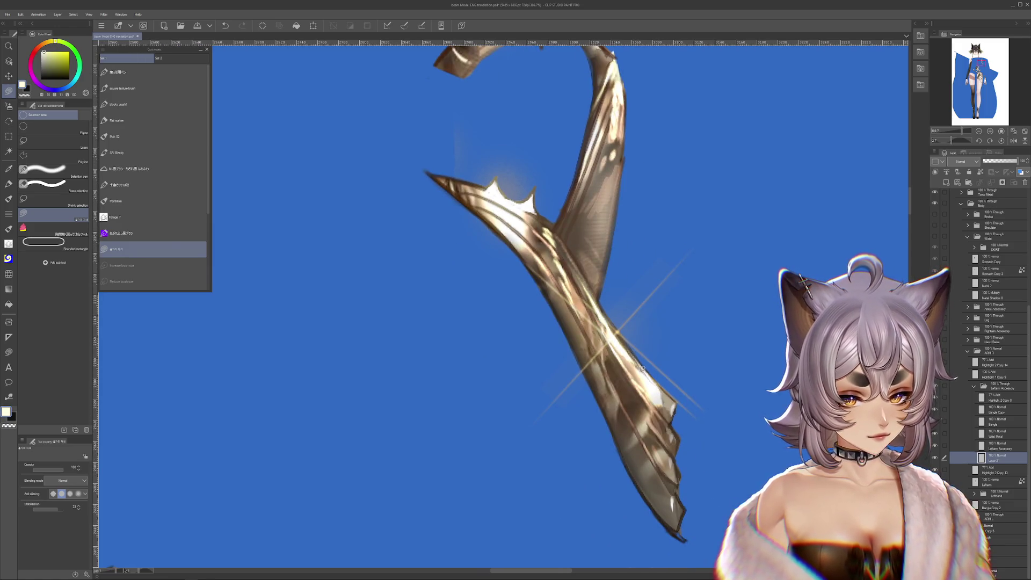
scroll(665, 351, "up", 5)
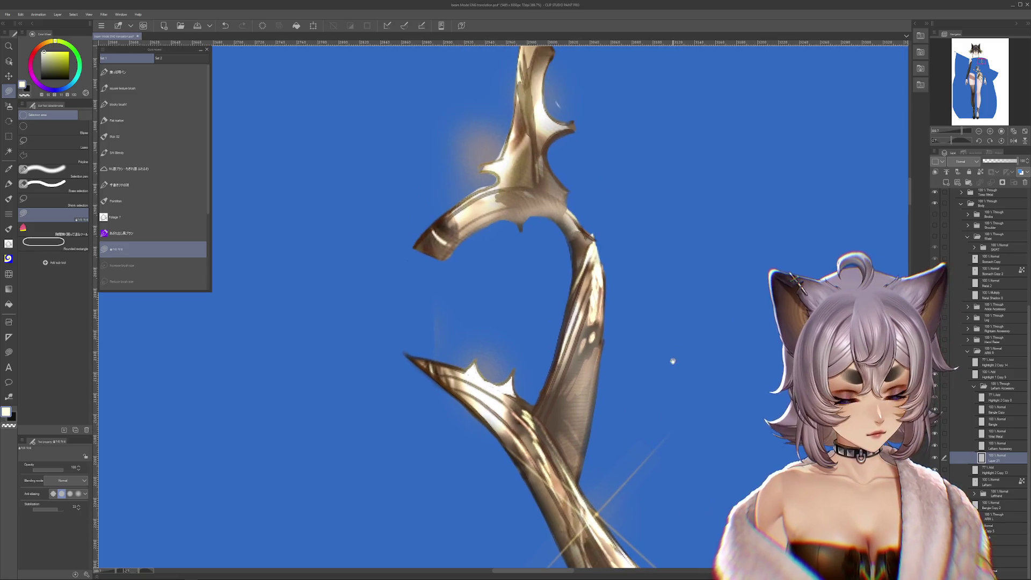
scroll(668, 362, "up", 5)
scroll(677, 363, "up", 5)
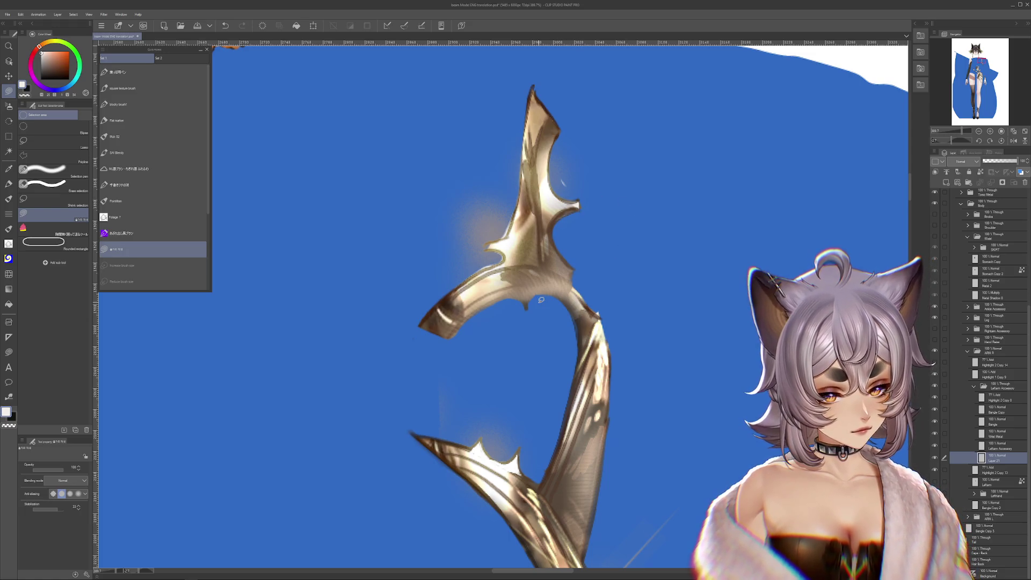
scroll(680, 314, "up", 2)
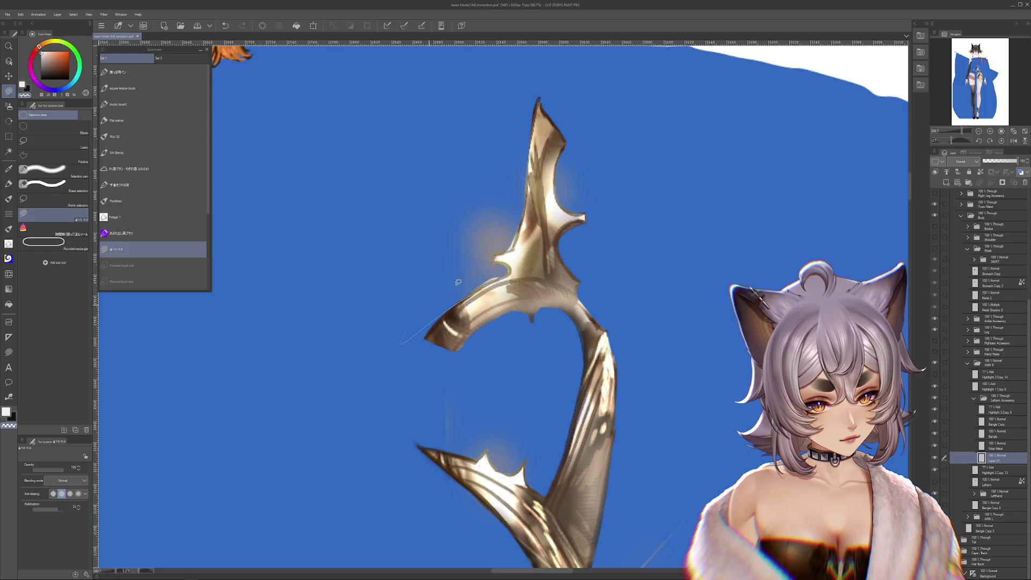
left_click_drag(458, 283, 616, 376)
key("x")
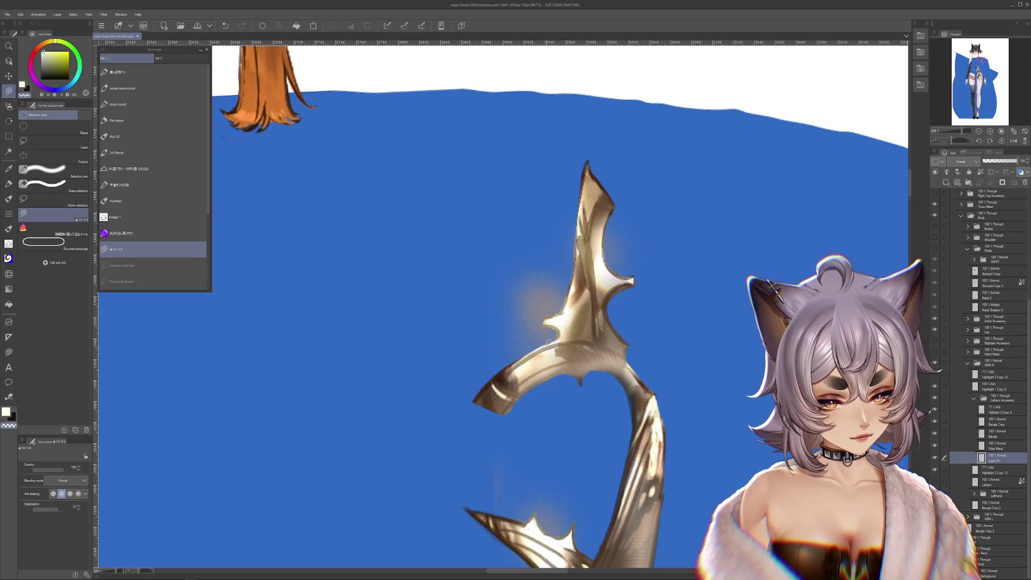
left_click_drag(566, 391, 556, 226)
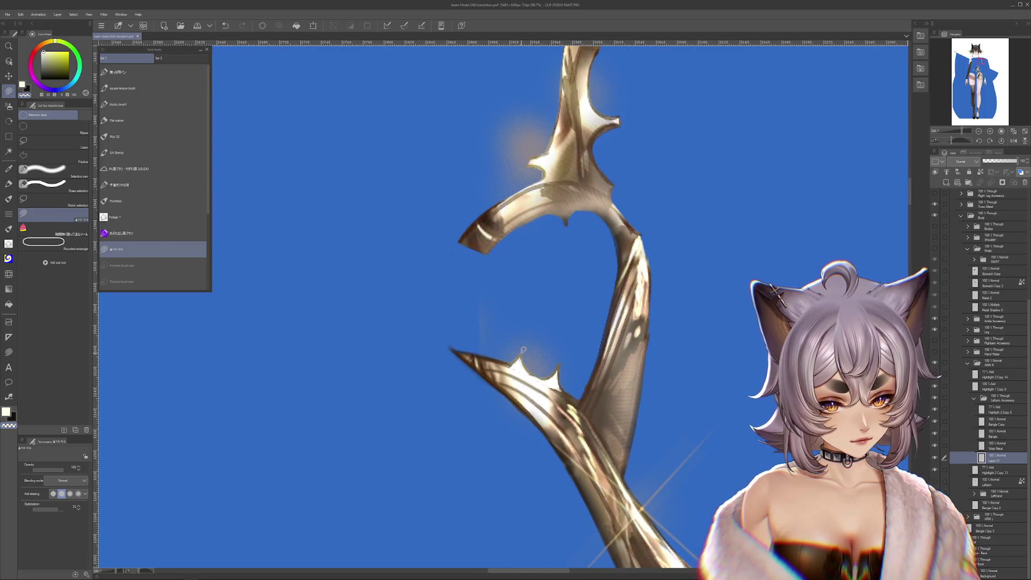
left_click(34, 53)
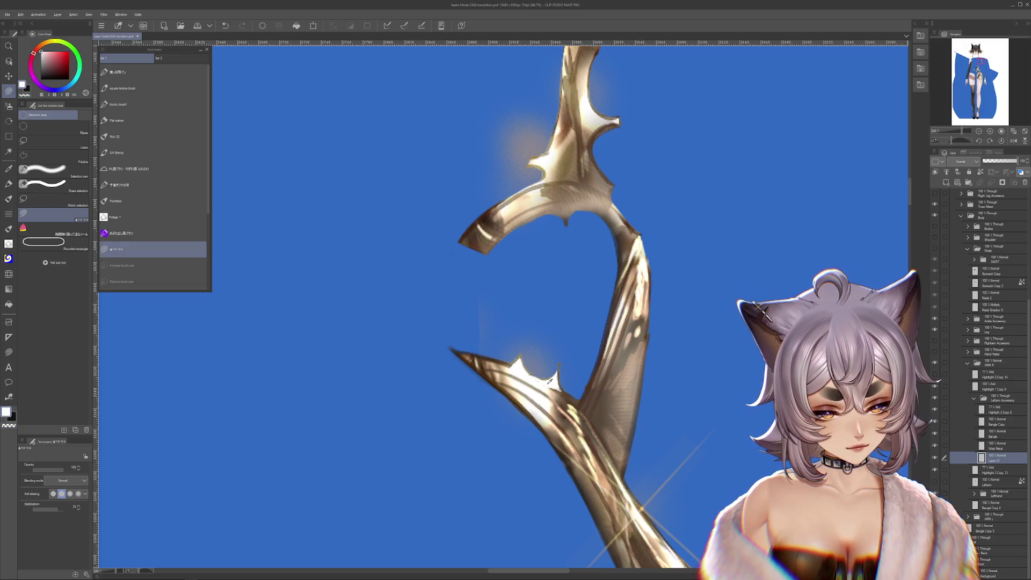
Review the lower ornament and show the hidden leg and stocking layers again.
left_click_drag(552, 372, 573, 356)
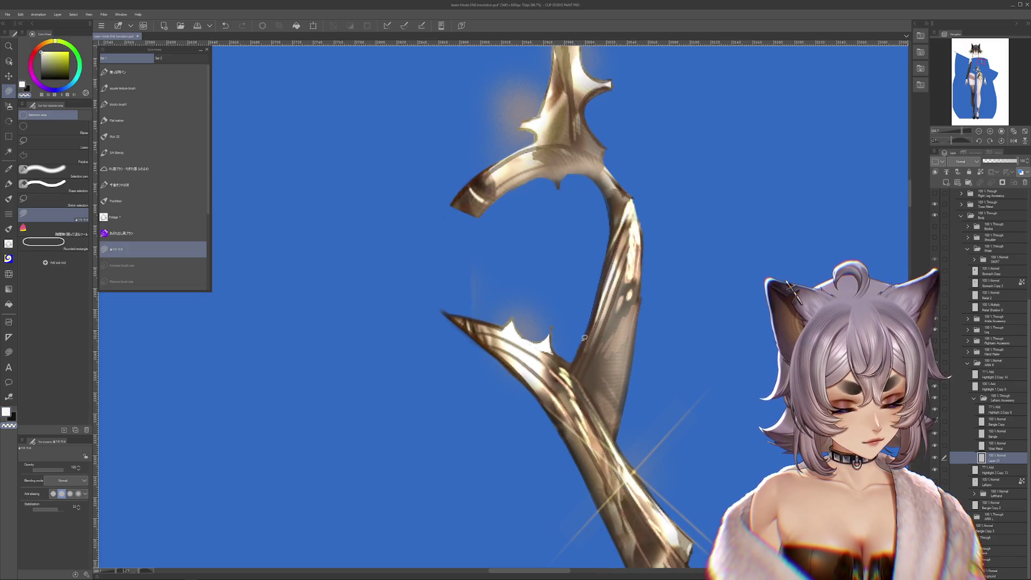
left_click_drag(600, 402, 601, 219)
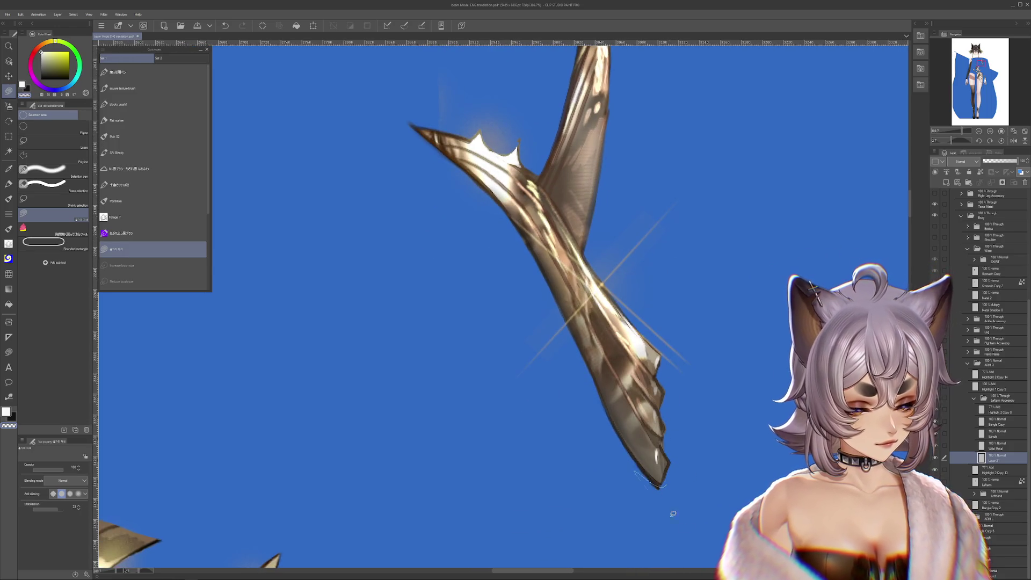
scroll(713, 483, "down", 3)
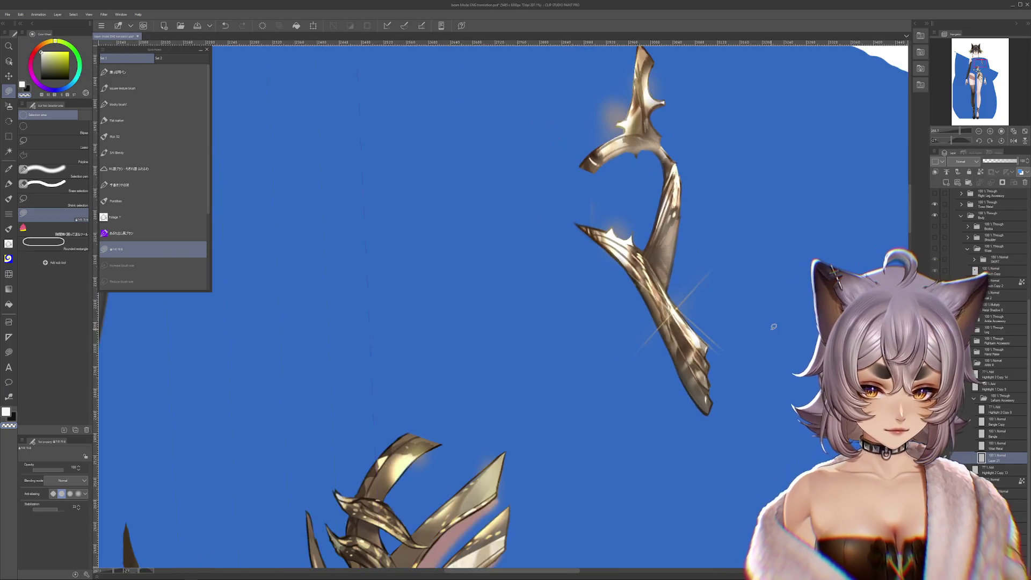
left_click_drag(709, 467, 688, 375)
left_click(970, 306)
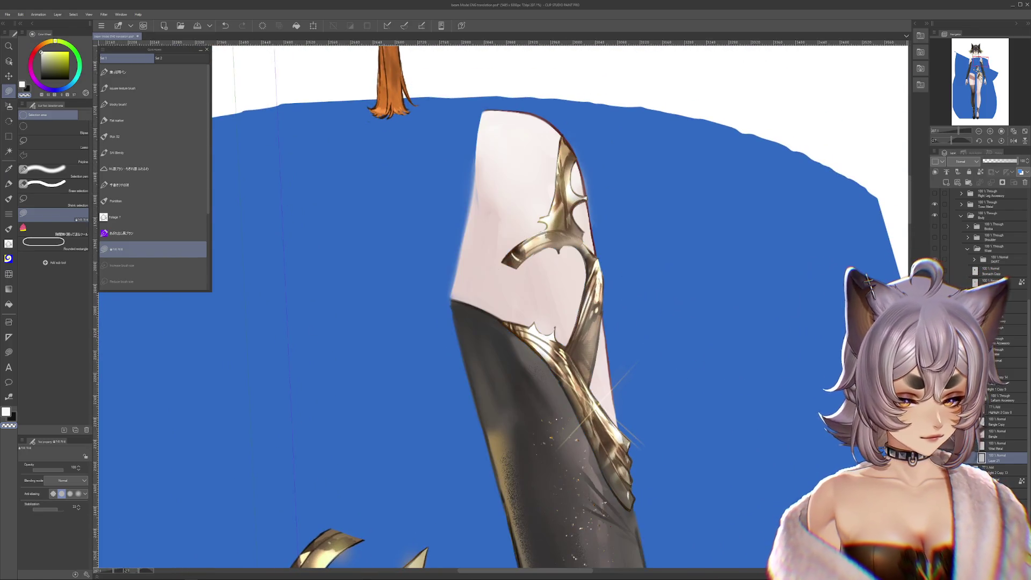
scroll(606, 435, "up", 2)
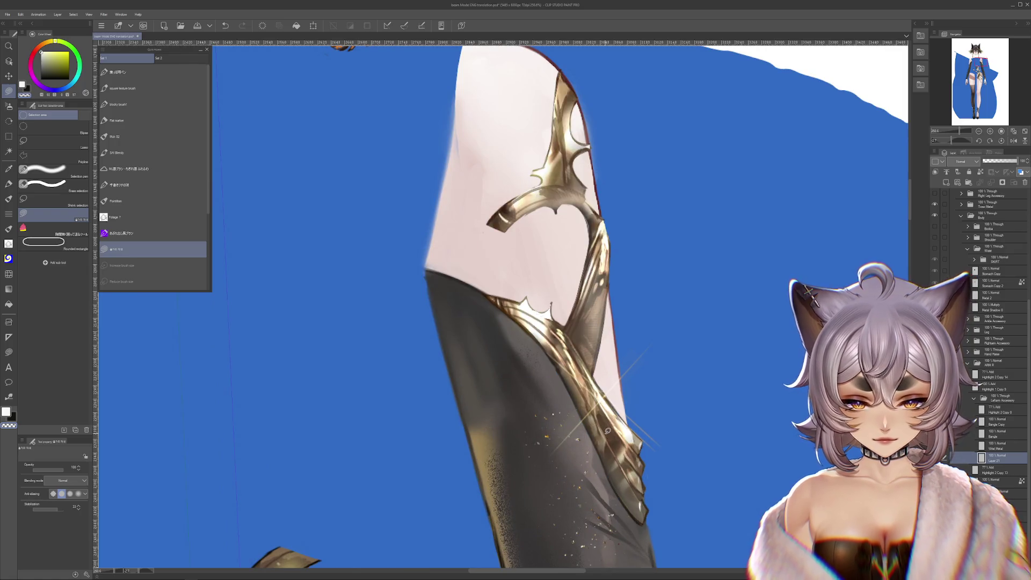
Duplicate Layer 21 and return to the original ornament layer.
key("ctrl+c")
key("ctrl+v")
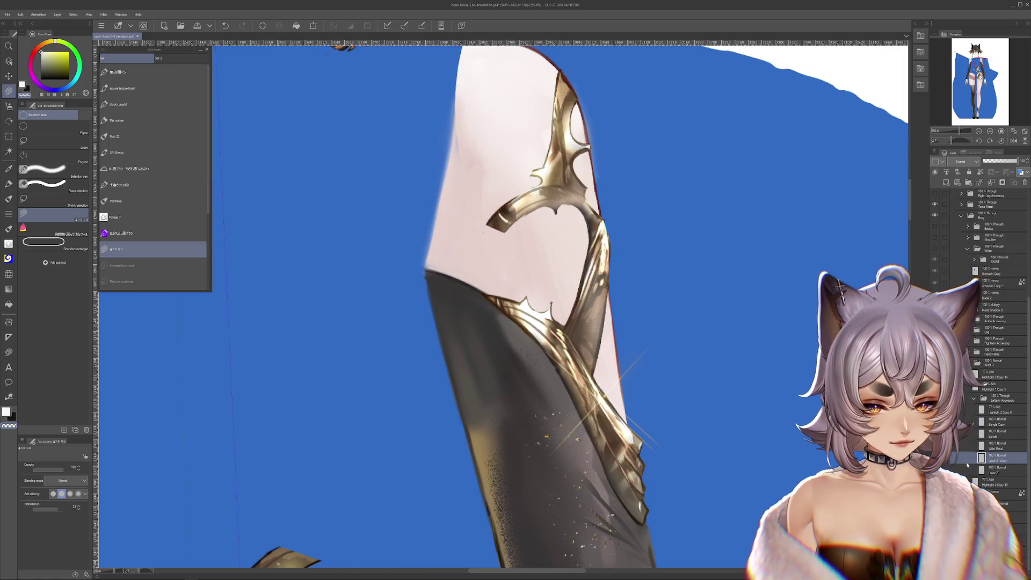
left_click(997, 469)
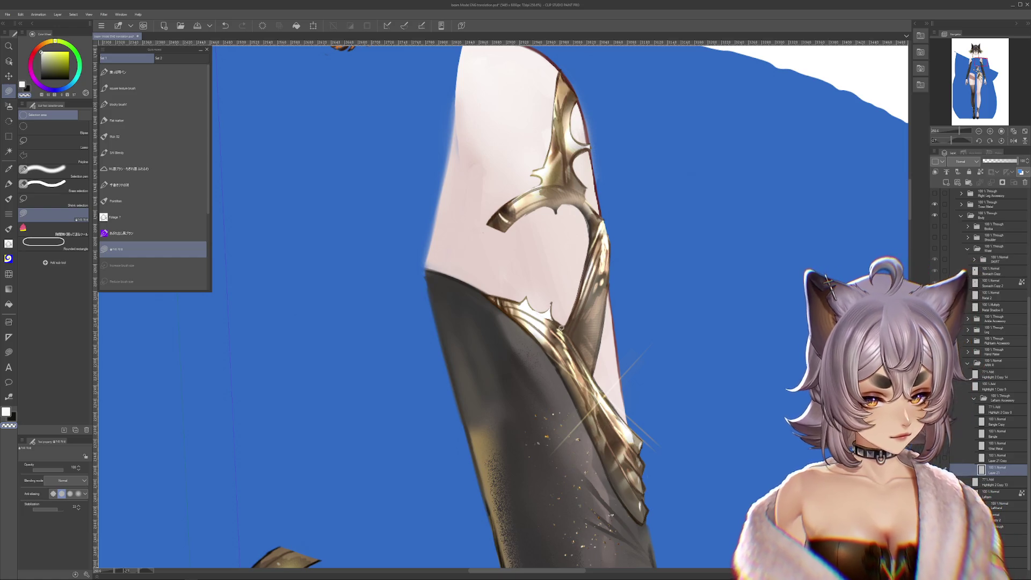
Touch up the gold thorn over the thigh, then undo to remove the upper thorn ornament.
left_click_drag(576, 306, 588, 370)
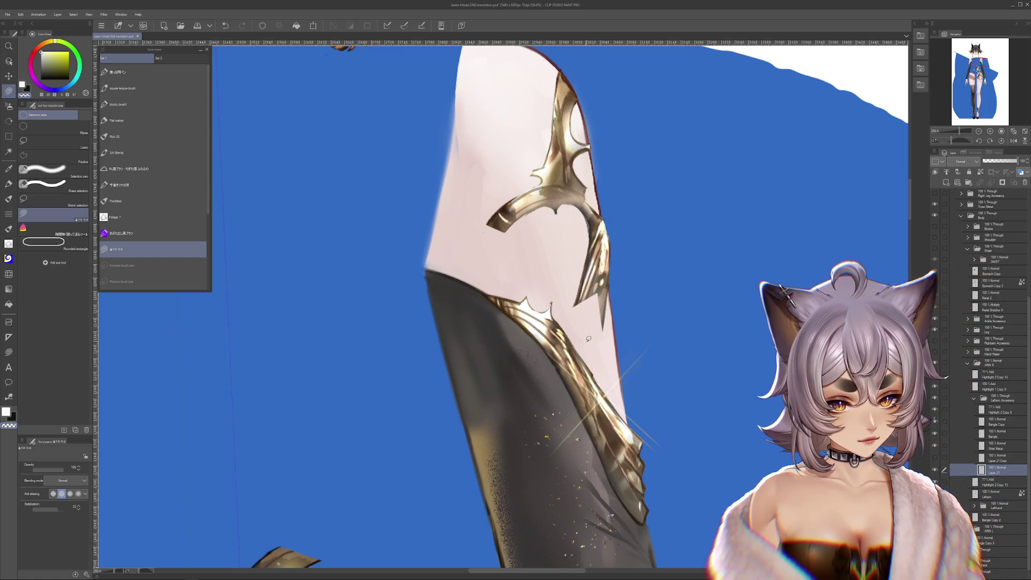
left_click_drag(592, 266, 586, 339)
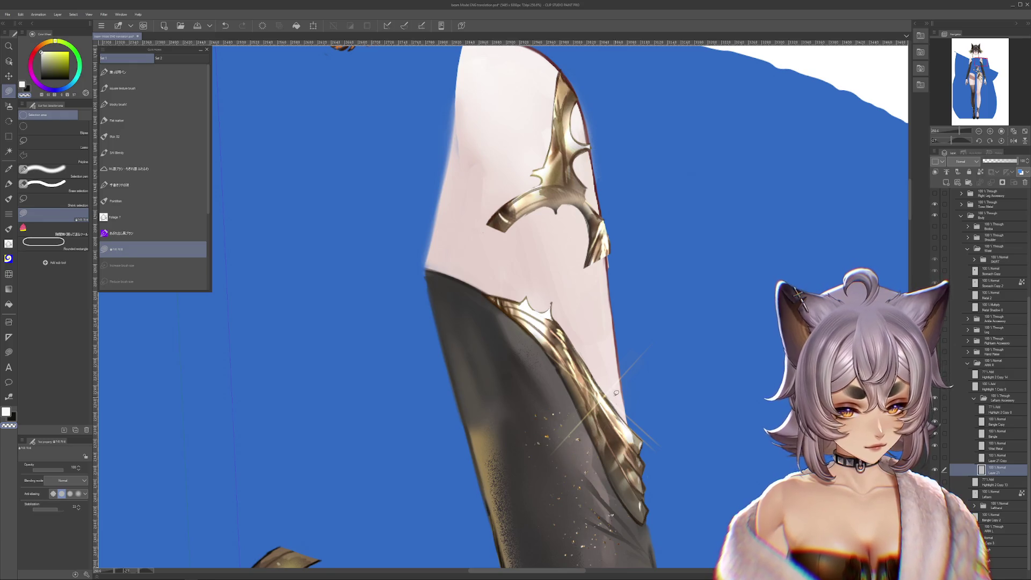
left_click_drag(618, 398, 566, 280)
key("ctrl+z")
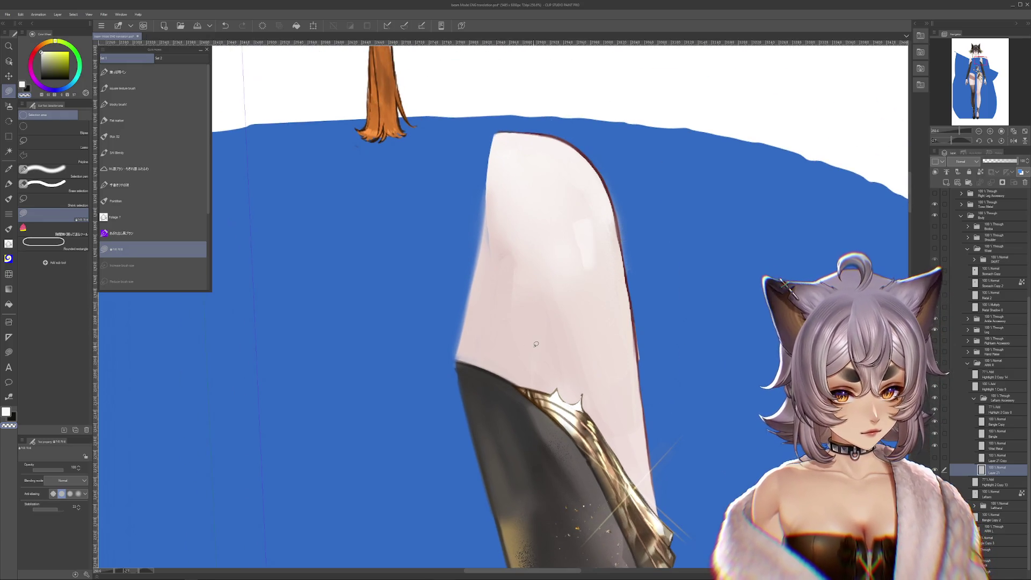
scroll(535, 344, "down", 1)
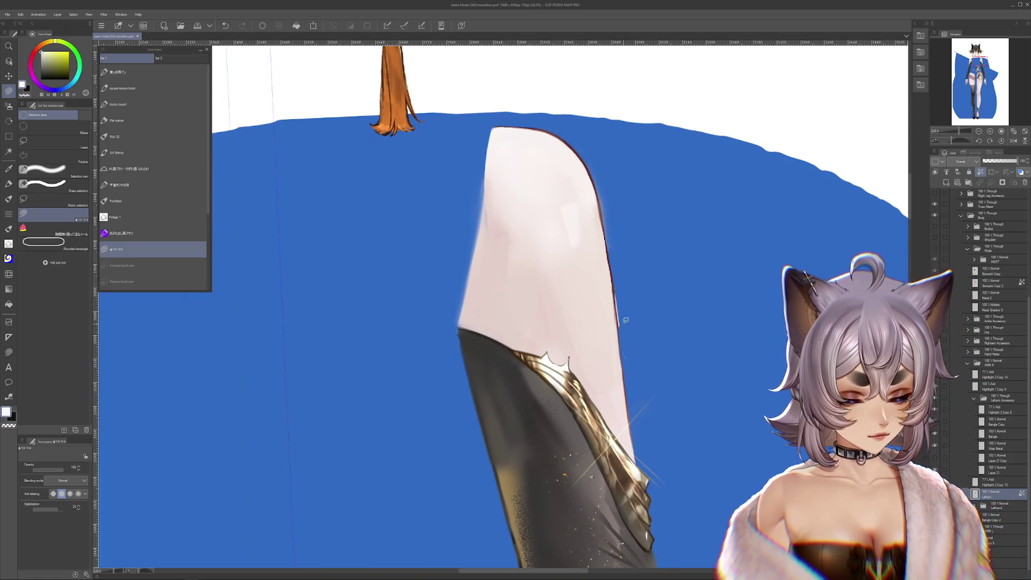
Paint short soft strokes along the thigh's left edge to brighten, darken and blend its shading.
left_click_drag(624, 314, 626, 385)
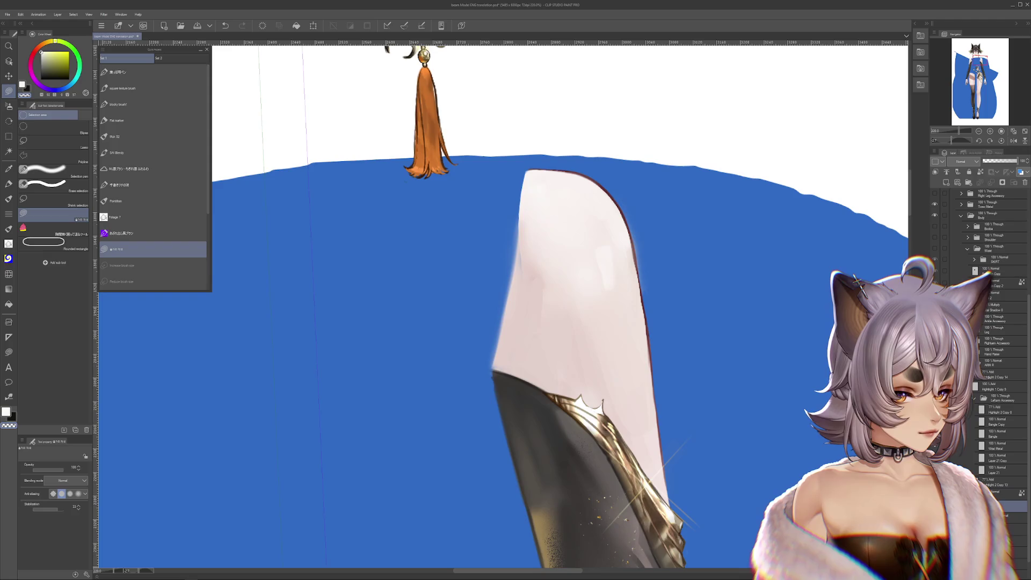
left_click_drag(506, 284, 529, 176)
left_click_drag(498, 338, 516, 186)
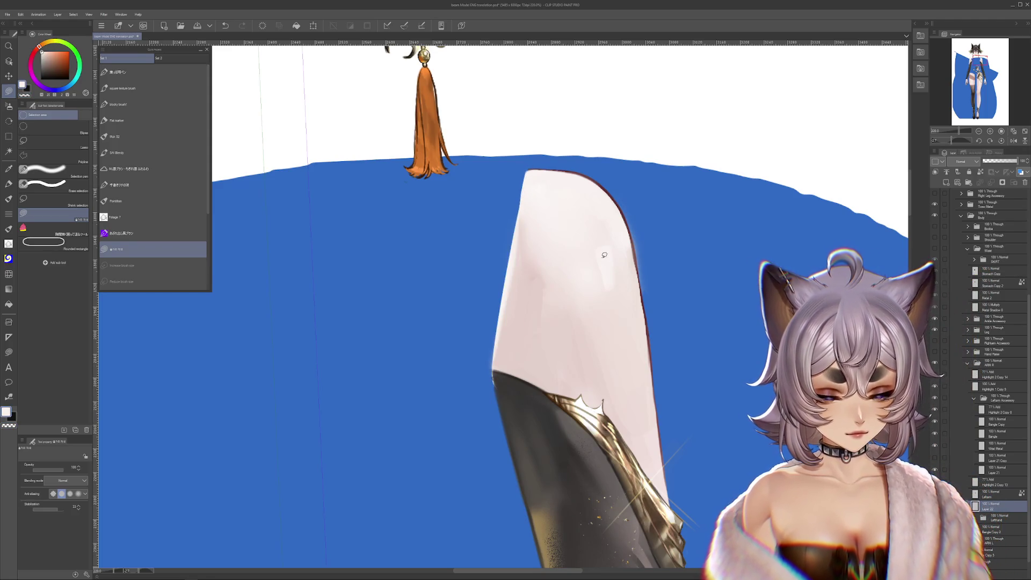
left_click_drag(516, 379, 526, 246)
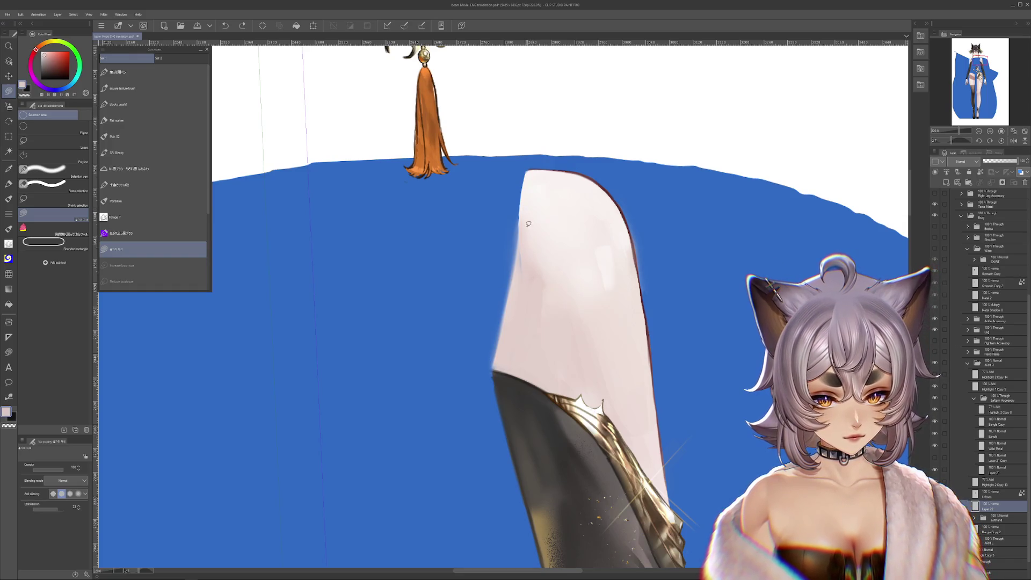
left_click_drag(509, 401, 522, 185)
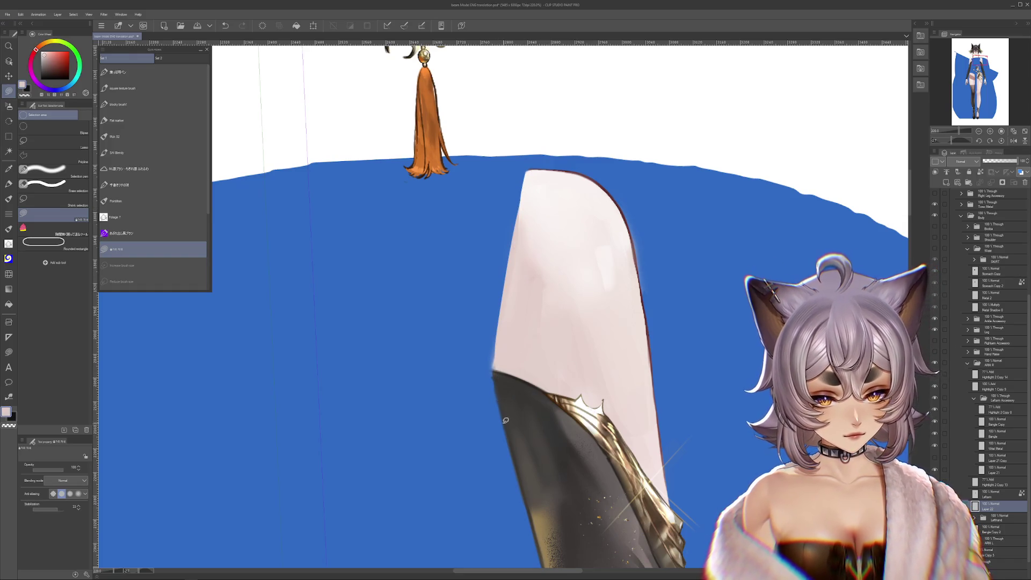
left_click_drag(506, 403, 525, 196)
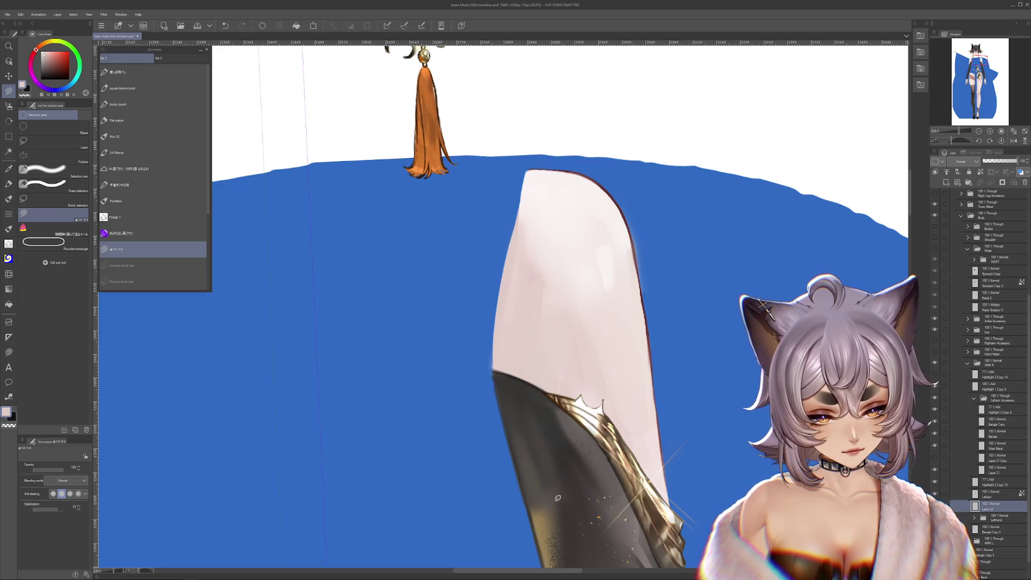
scroll(495, 349, "down", 2)
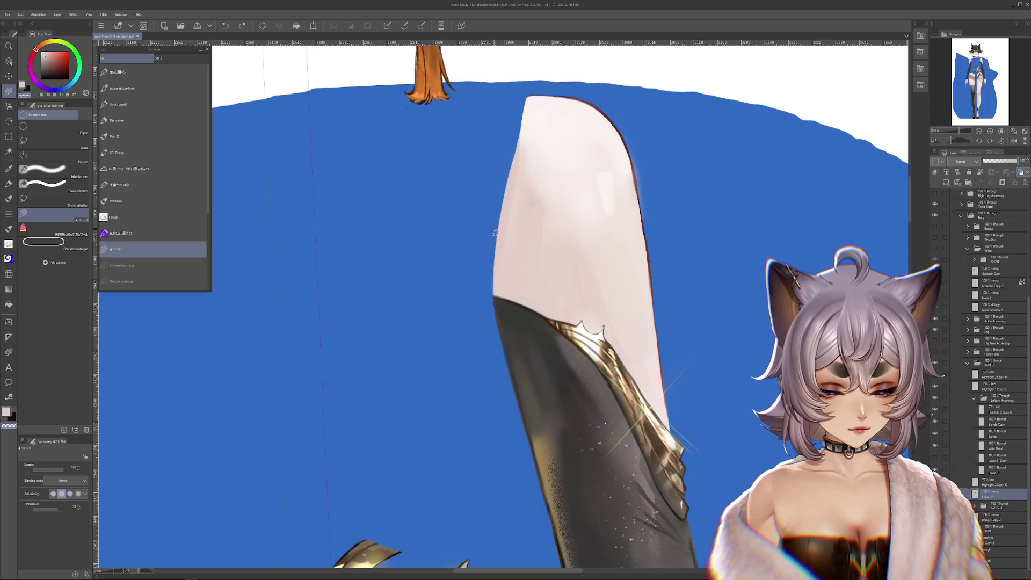
scroll(747, 350, "down", 4)
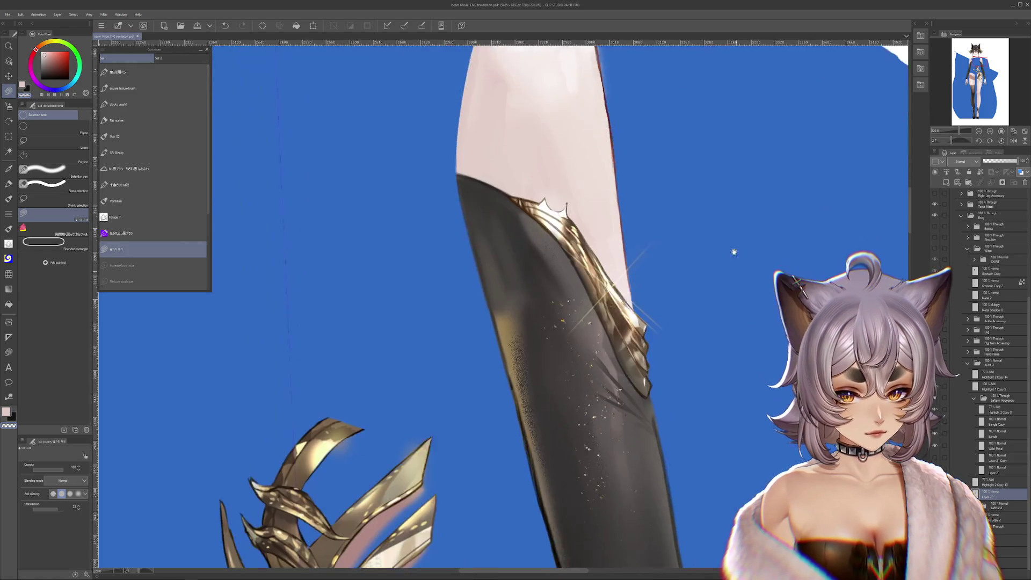
scroll(747, 350, "down", 3)
scroll(752, 480, "up", 7)
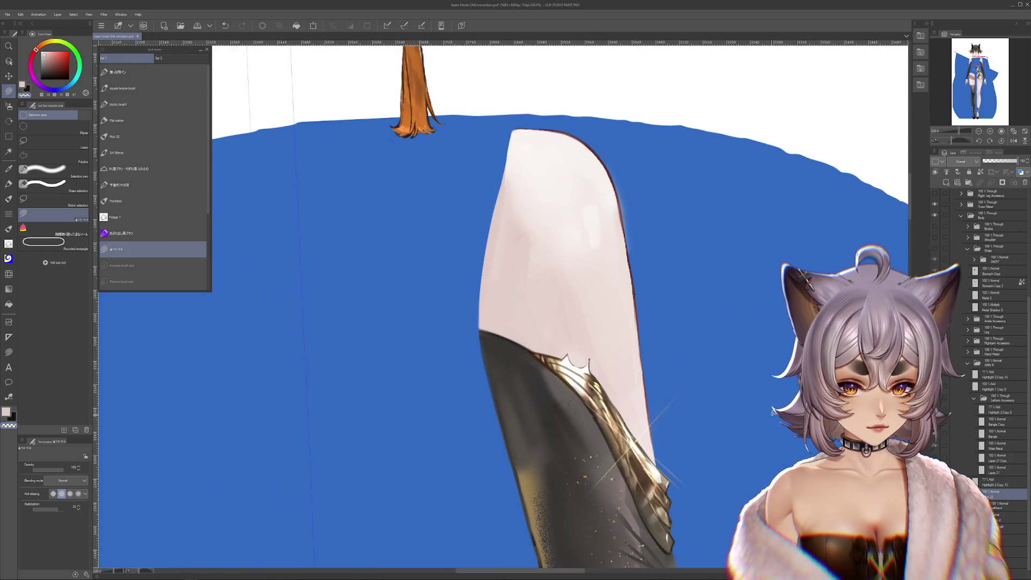
Tilt the view diagonally and restore the gold thorn curl across the upper thigh.
left_click_drag(652, 193, 675, 262)
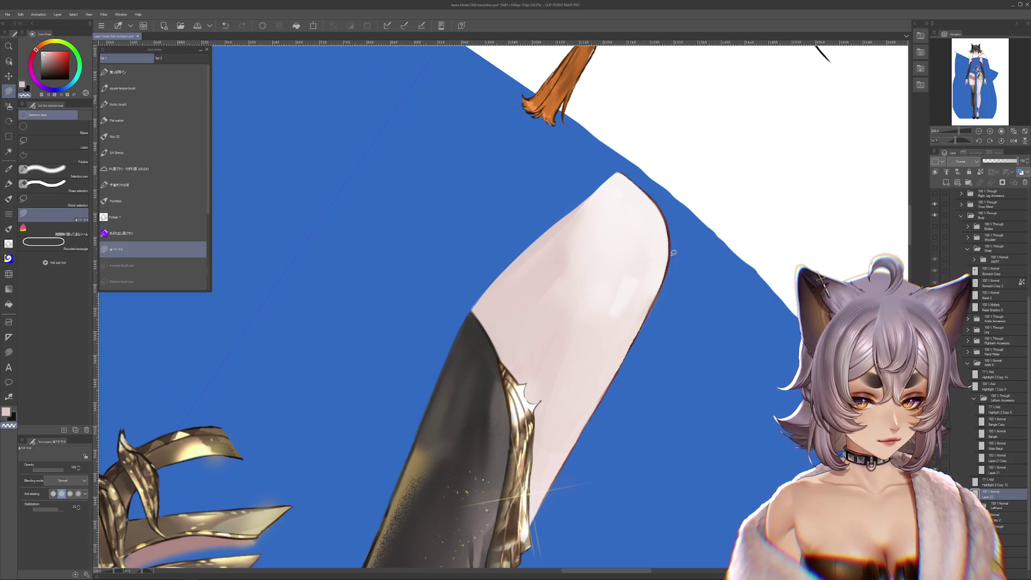
scroll(658, 382, "up", 2)
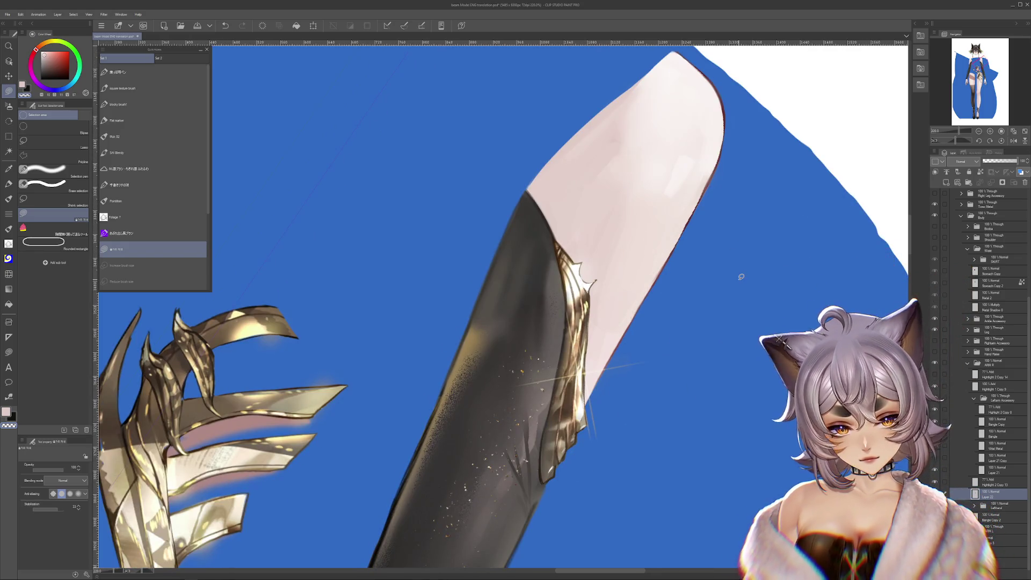
left_click_drag(738, 279, 564, 202)
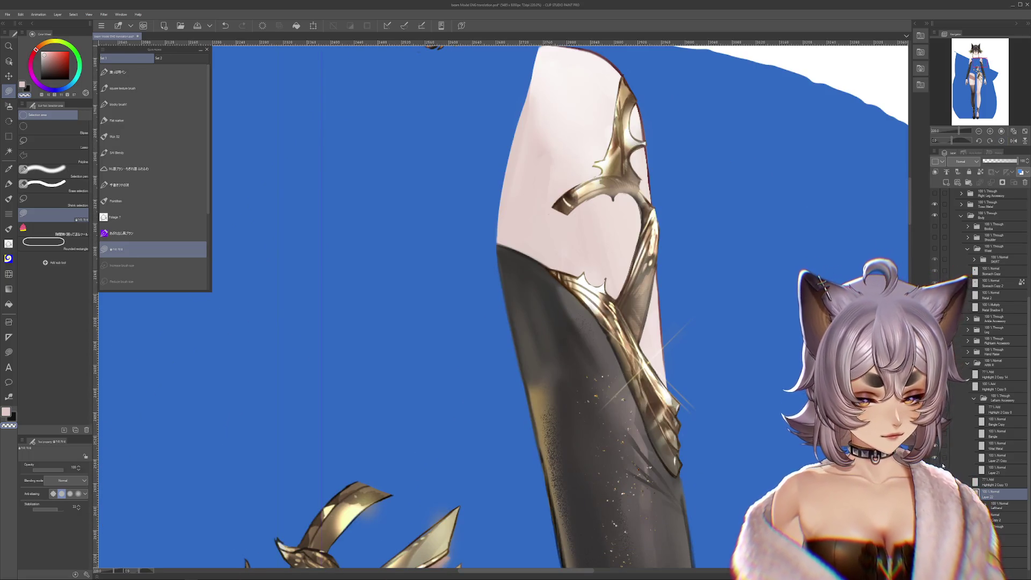
left_click(958, 431)
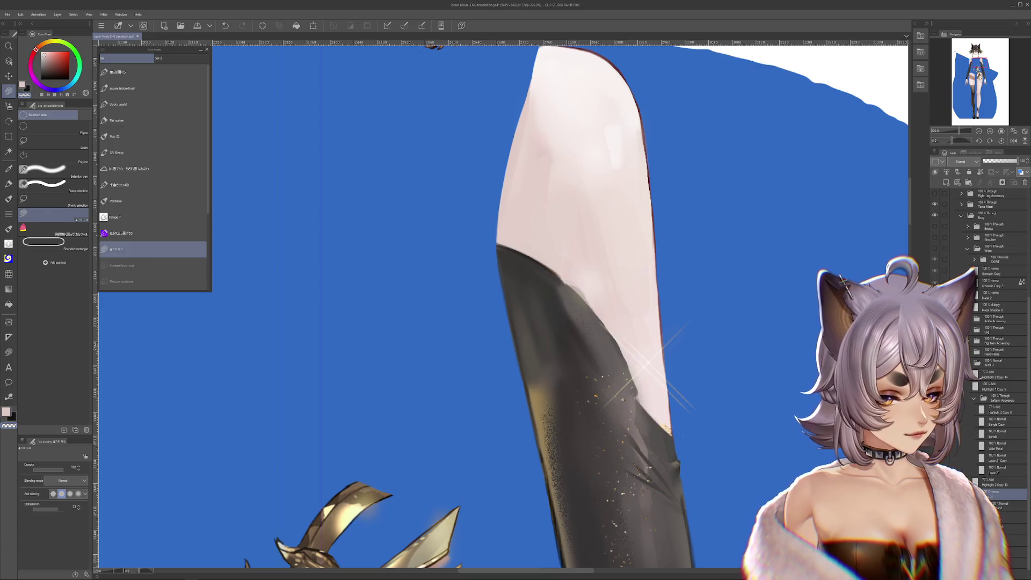
left_click(957, 431)
left_click(997, 457)
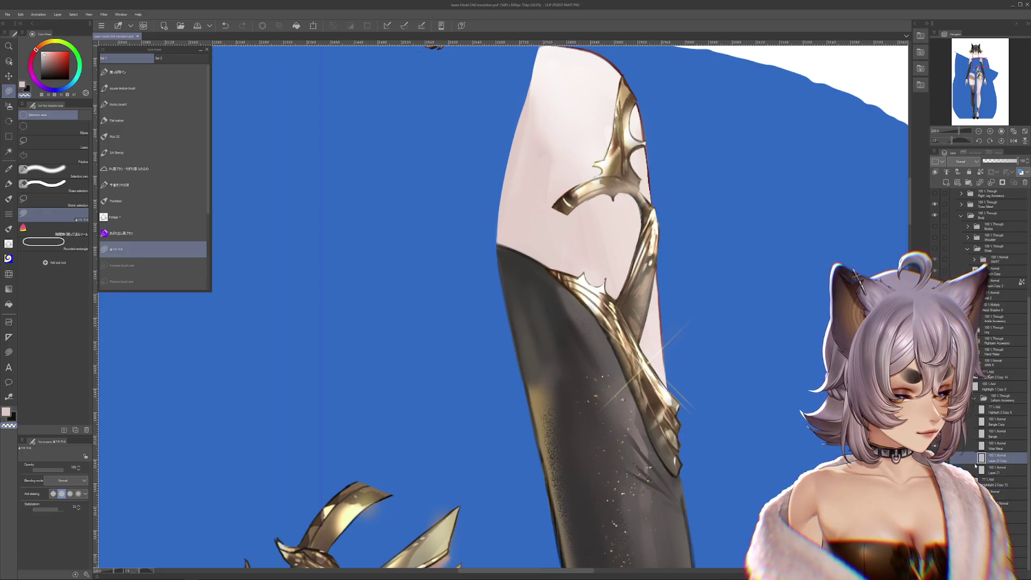
left_click(957, 431)
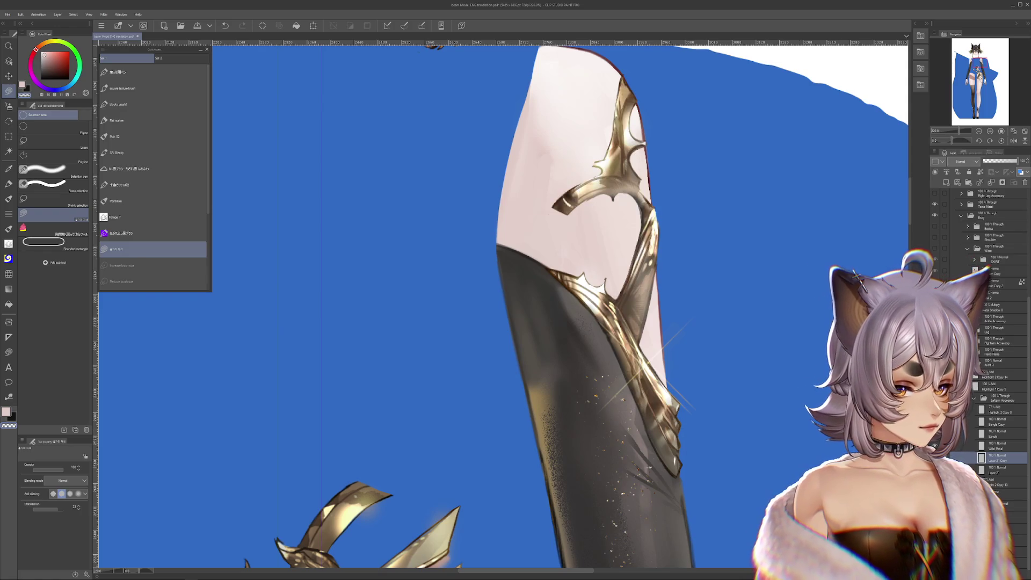
left_click(958, 431)
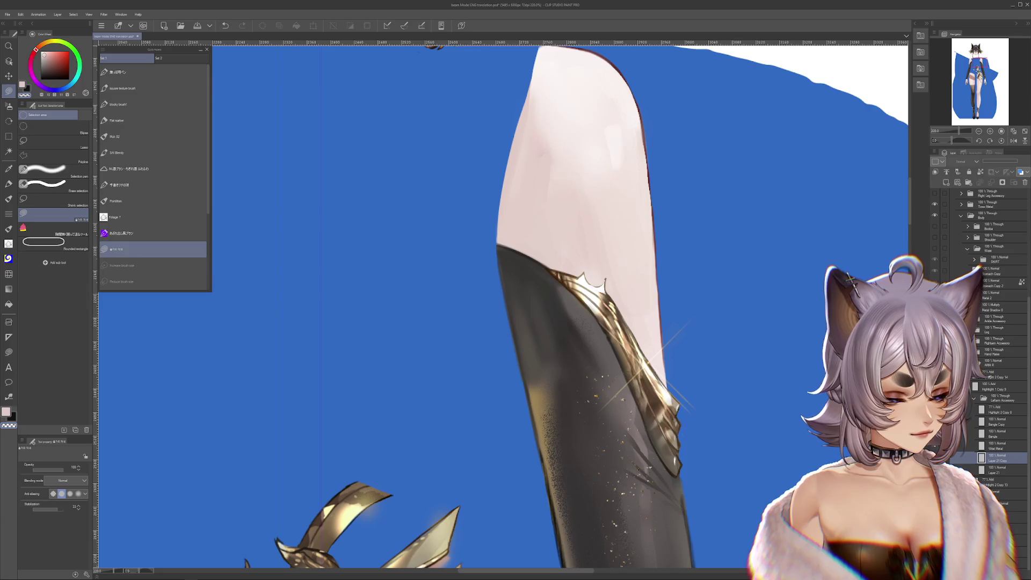
left_click(958, 431)
left_click(957, 439)
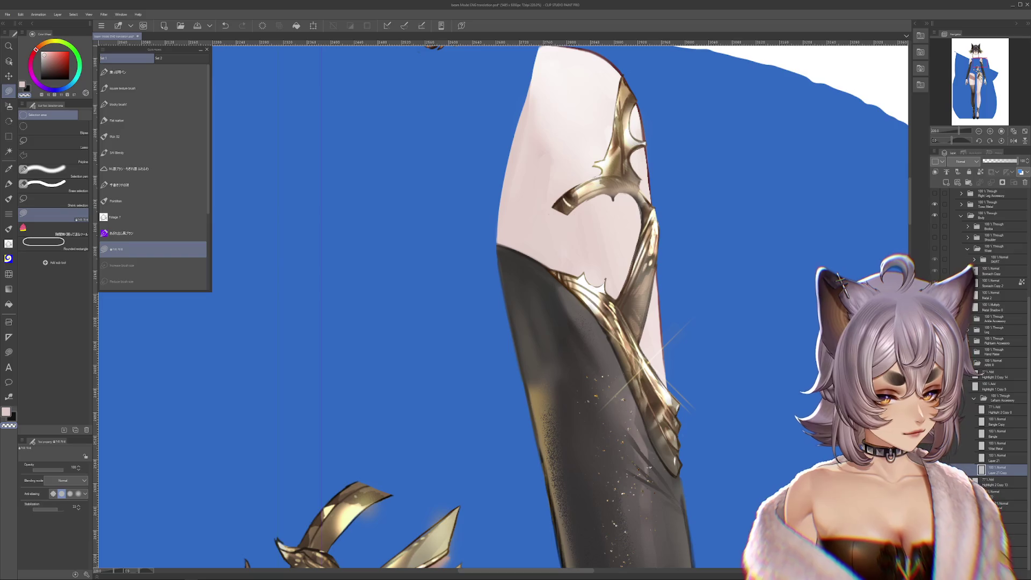
scroll(386, 323, "down", 2)
key("b")
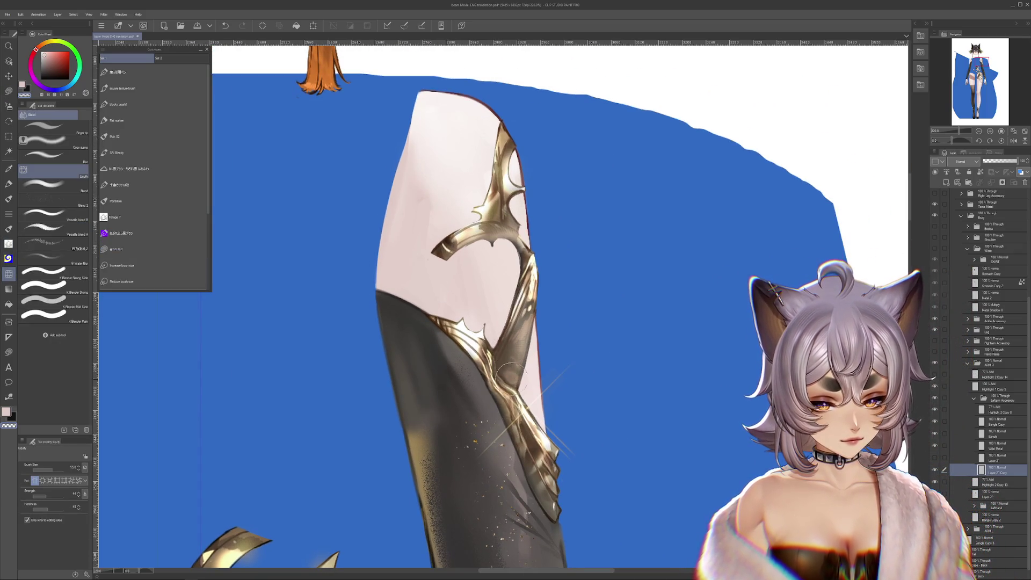
Paint skin colour over part of the gold ornament, then add gold strokes back onto it.
key("m")
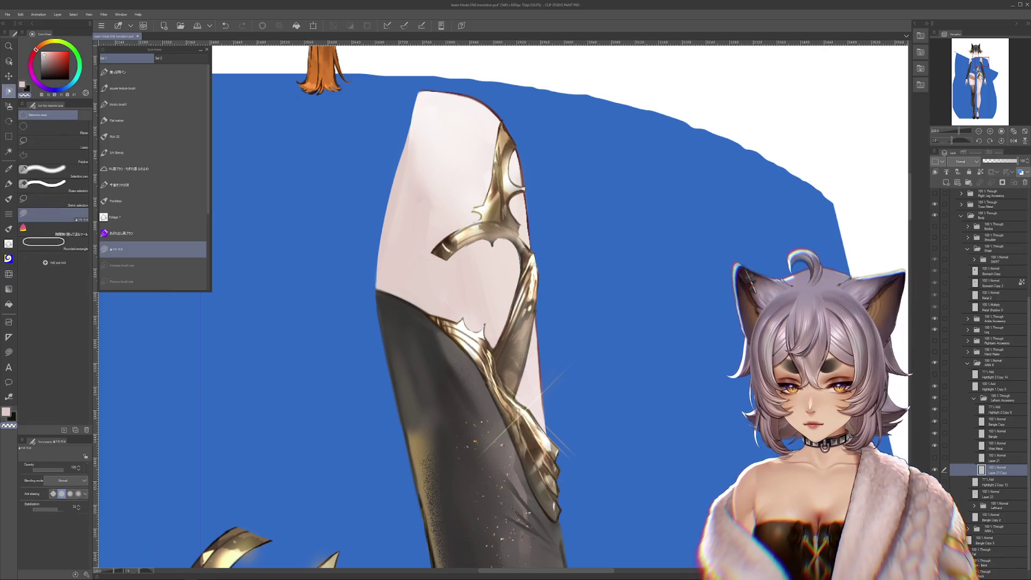
left_click_drag(550, 357, 575, 372)
mouse_move(306, 355)
left_mouse_down()
mouse_move(554, 517)
mouse_move(531, 379)
left_mouse_up()
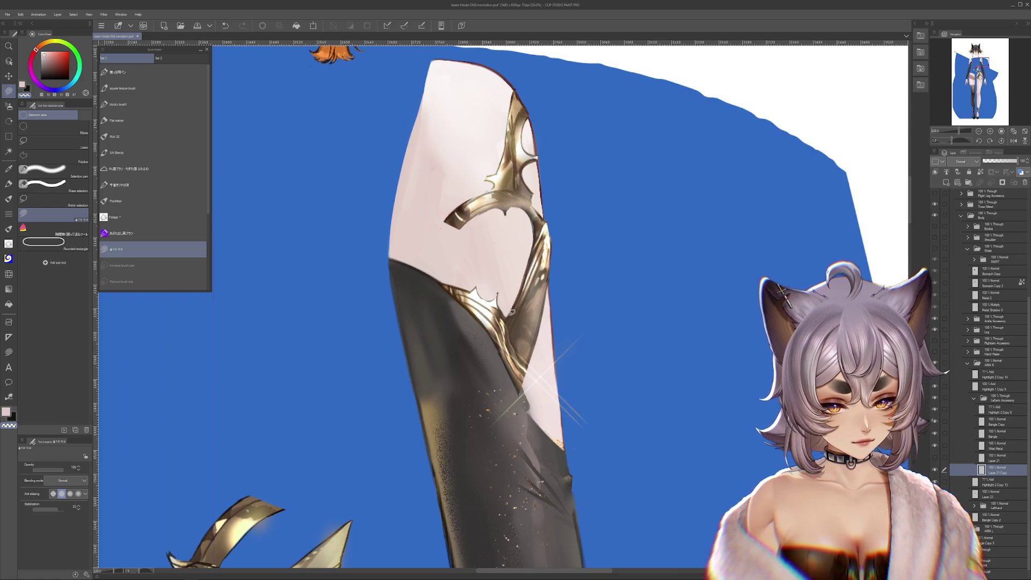
mouse_move(483, 354)
left_mouse_down()
mouse_move(484, 290)
mouse_move(545, 339)
left_mouse_up()
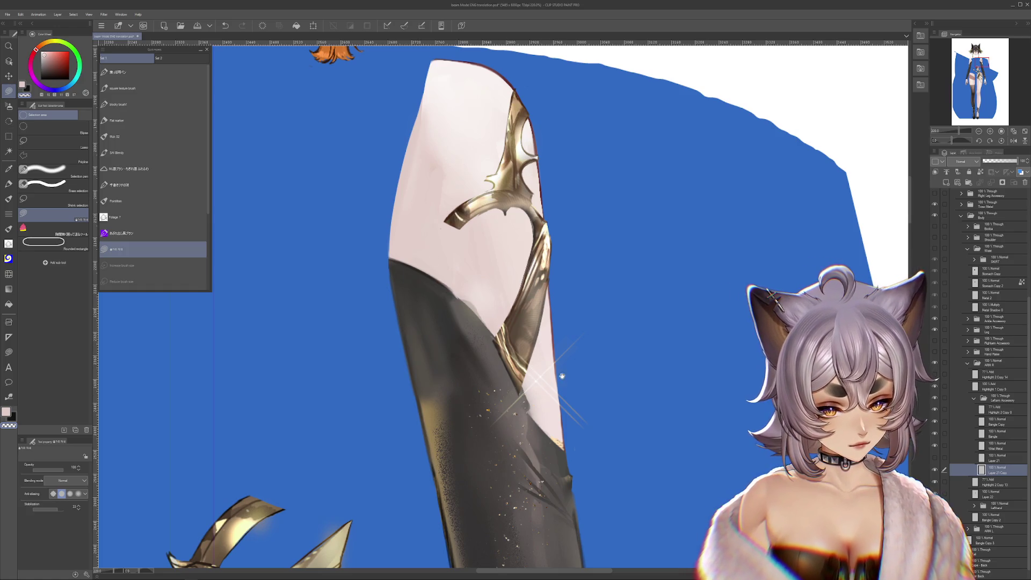
left_click_drag(562, 377, 596, 353)
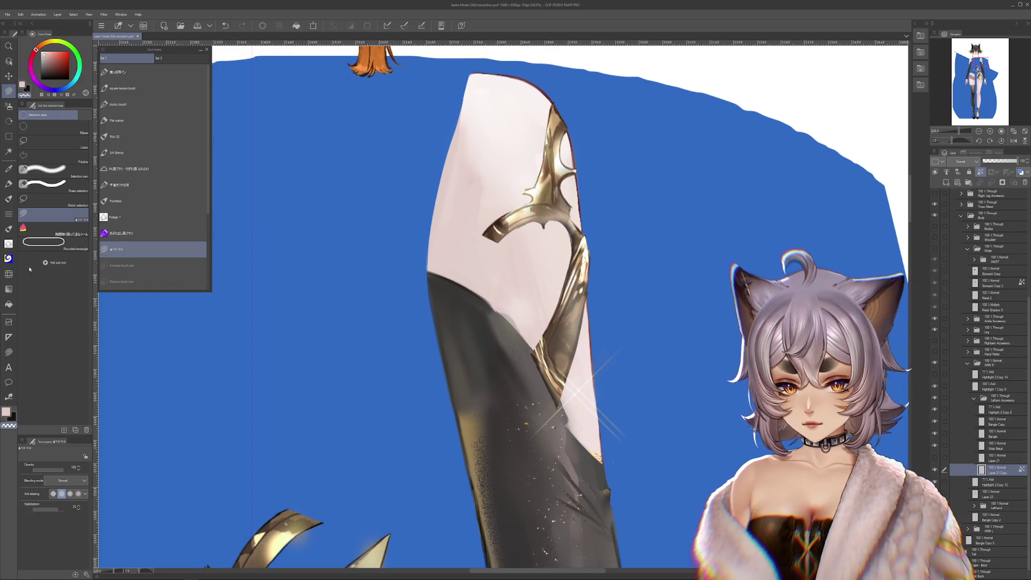
key("b")
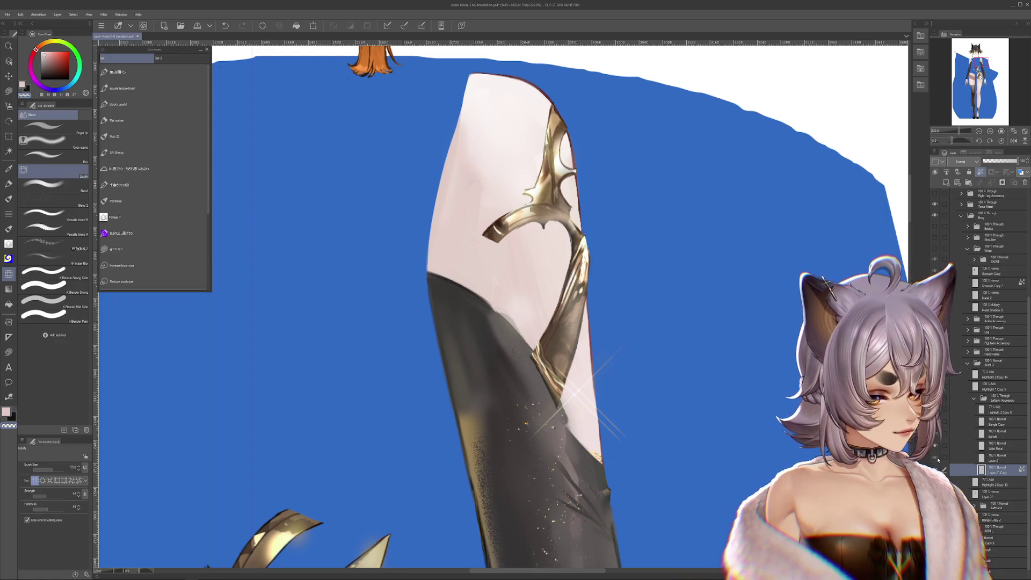
left_click_drag(516, 311, 596, 467)
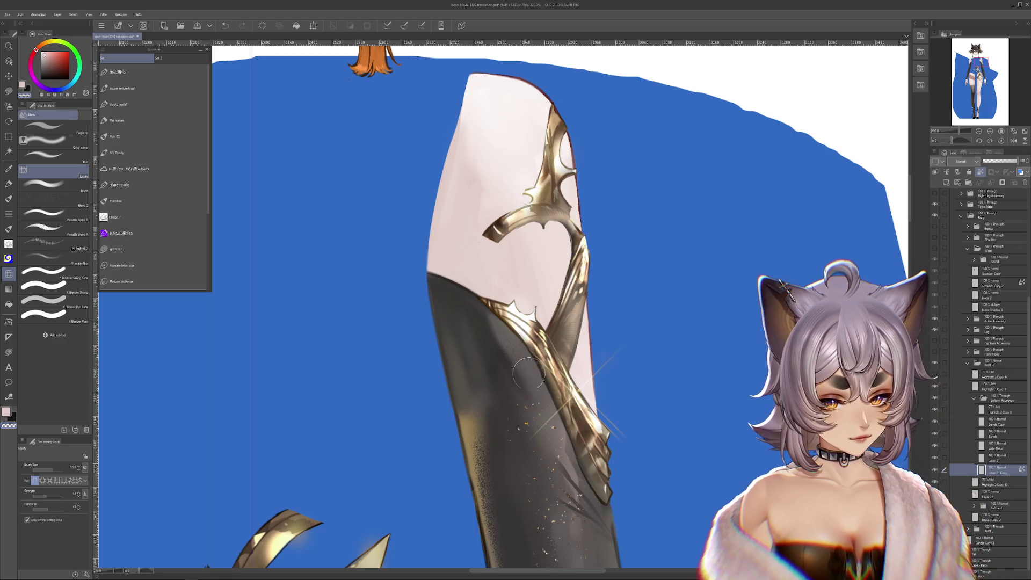
scroll(534, 368, "down", 2)
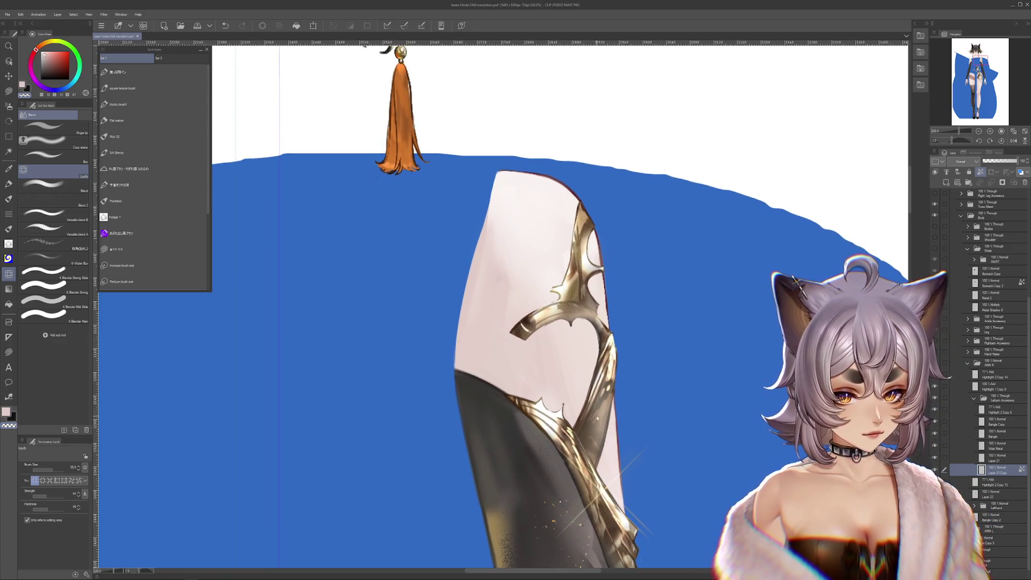
scroll(637, 428, "up", 1)
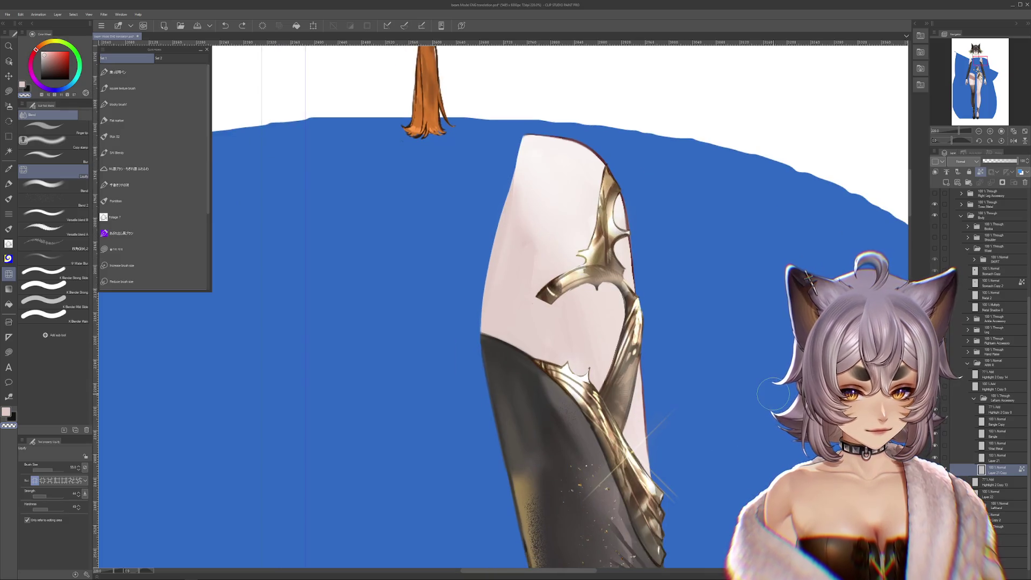
scroll(598, 251, "up", 2)
left_click_drag(597, 250, 516, 362)
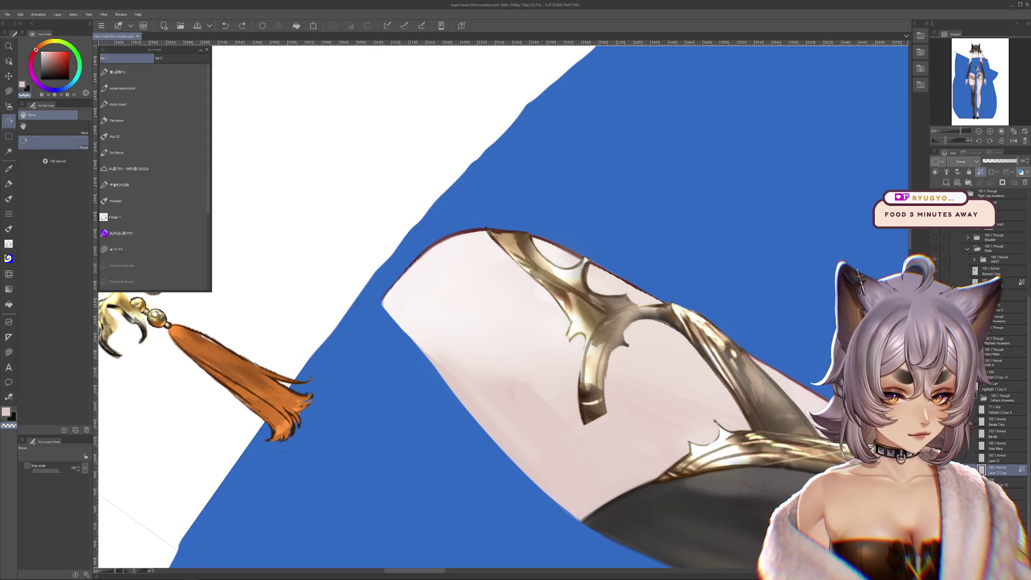
scroll(516, 323, "up", 1)
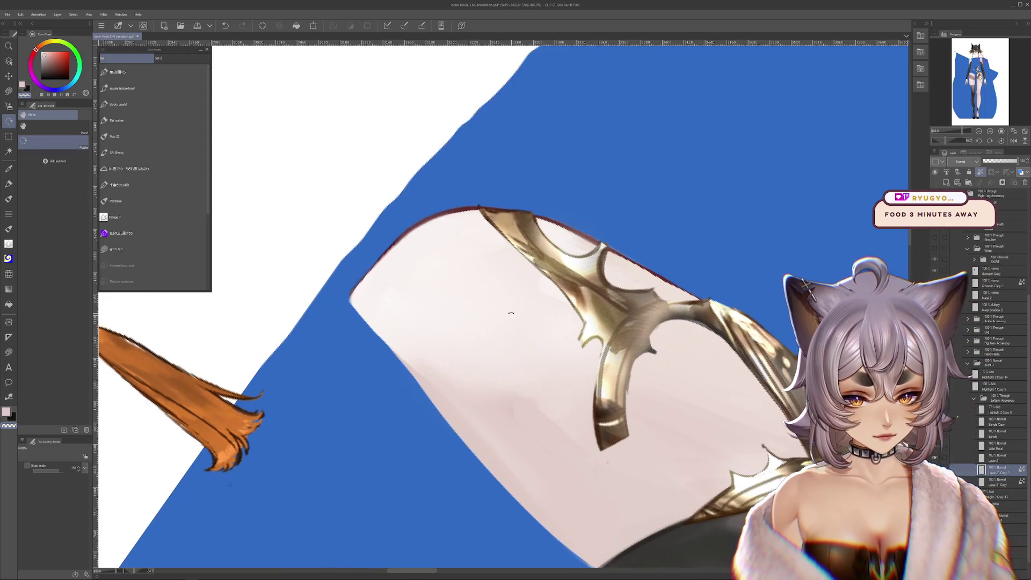
Erase a gap through the gold ornament and its top fragment, undoing the bottom erase.
key("m")
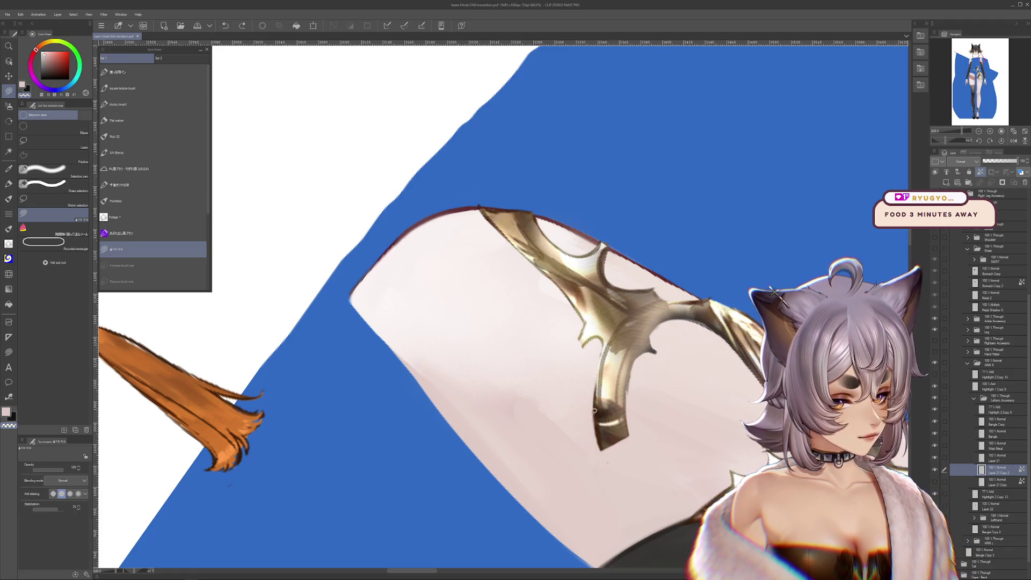
mouse_move(585, 355)
left_mouse_down()
mouse_move(624, 290)
mouse_move(523, 266)
mouse_move(548, 307)
left_mouse_up()
key("^")
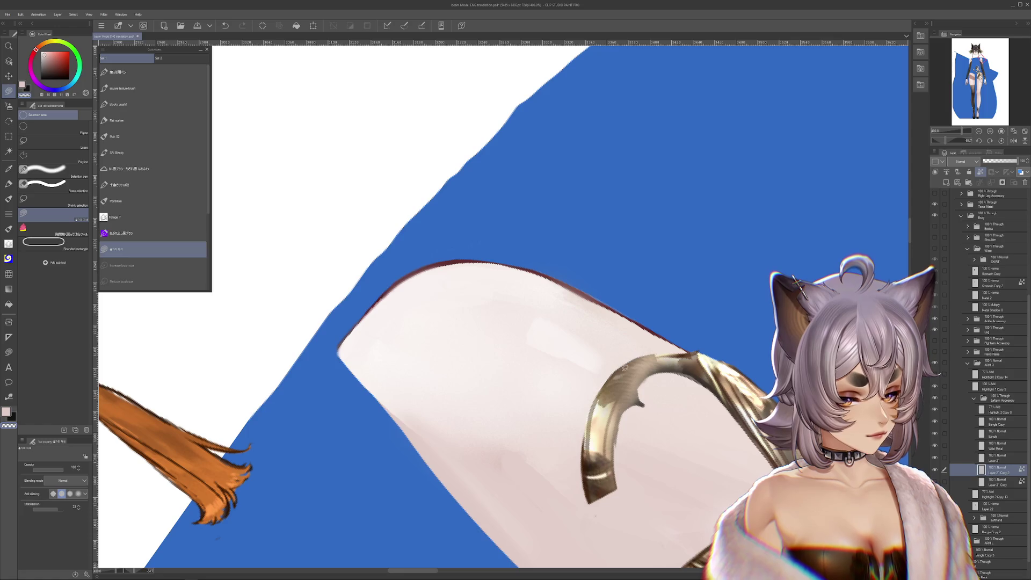
key("^")
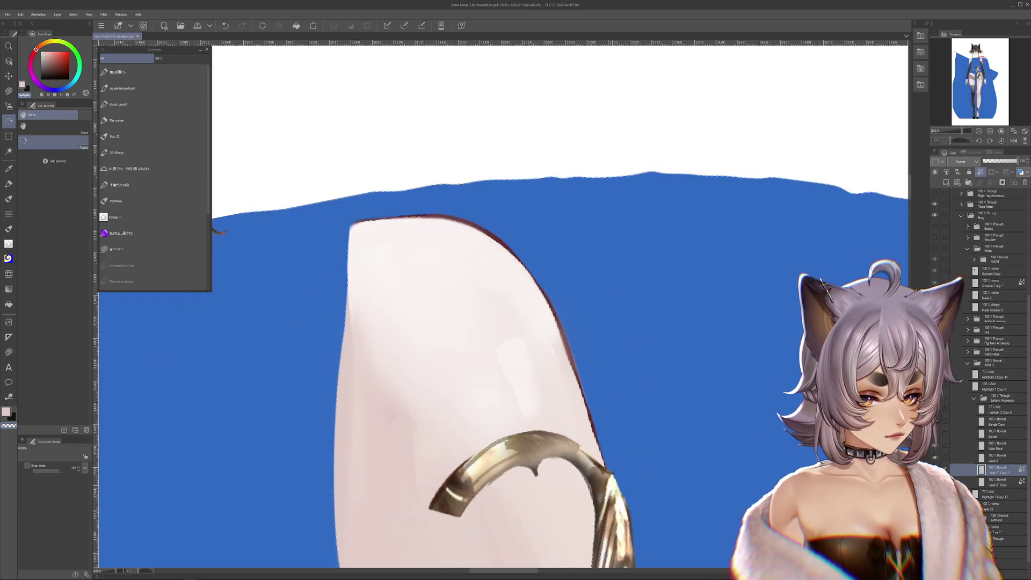
left_click_drag(564, 451, 612, 419)
key("ctrl+z")
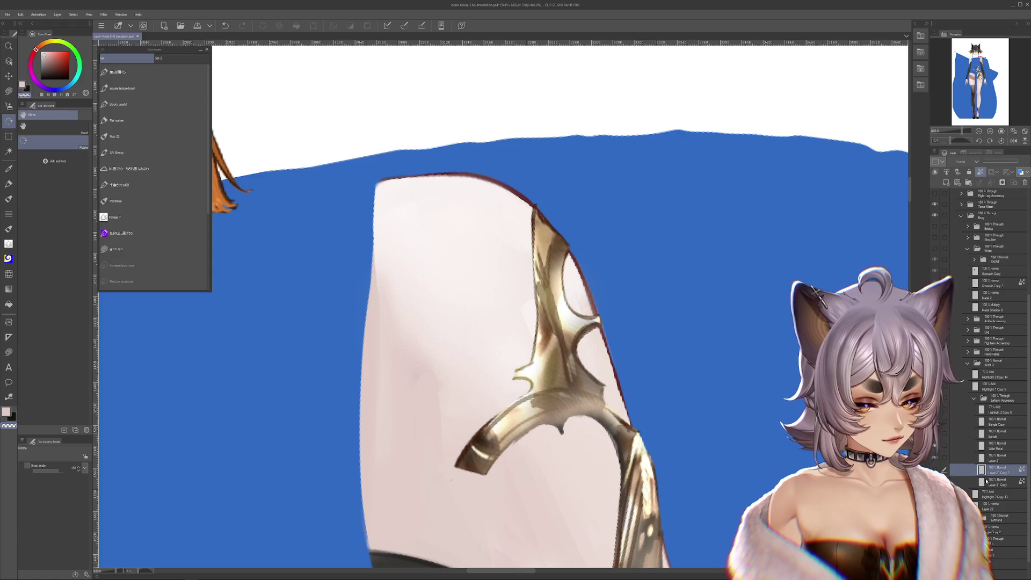
Try a blending stroke on the ornament's lower edge with a different brush set, undoing strokes that don't work.
left_click_drag(656, 413, 613, 386)
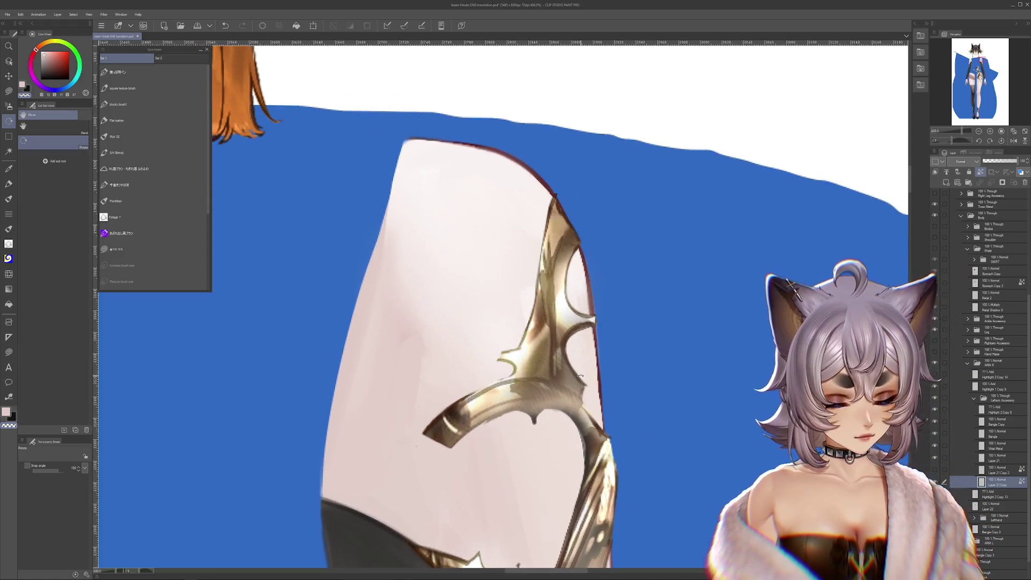
left_click(153, 250)
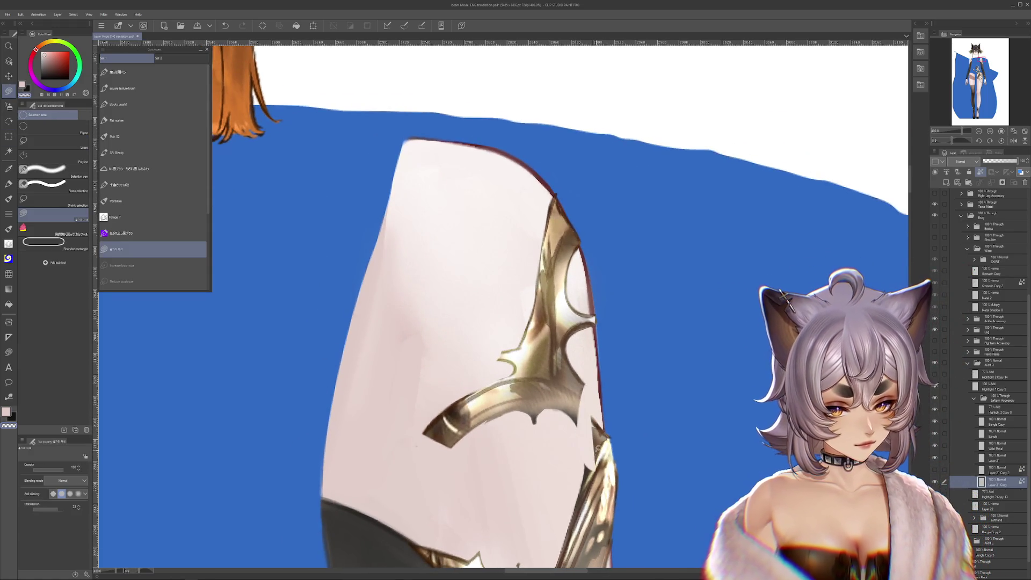
left_click_drag(508, 366, 588, 346)
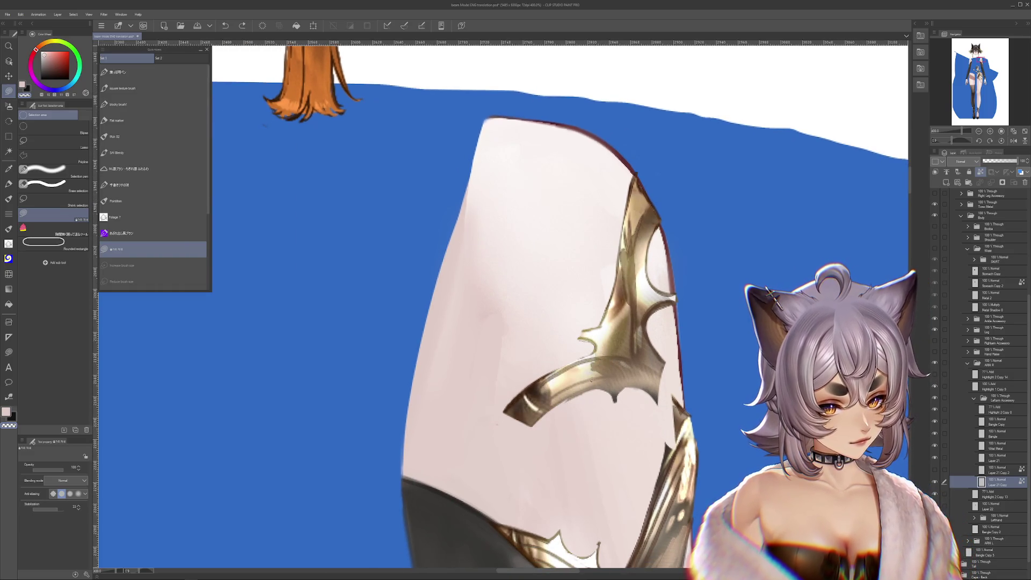
key("ctrl+z")
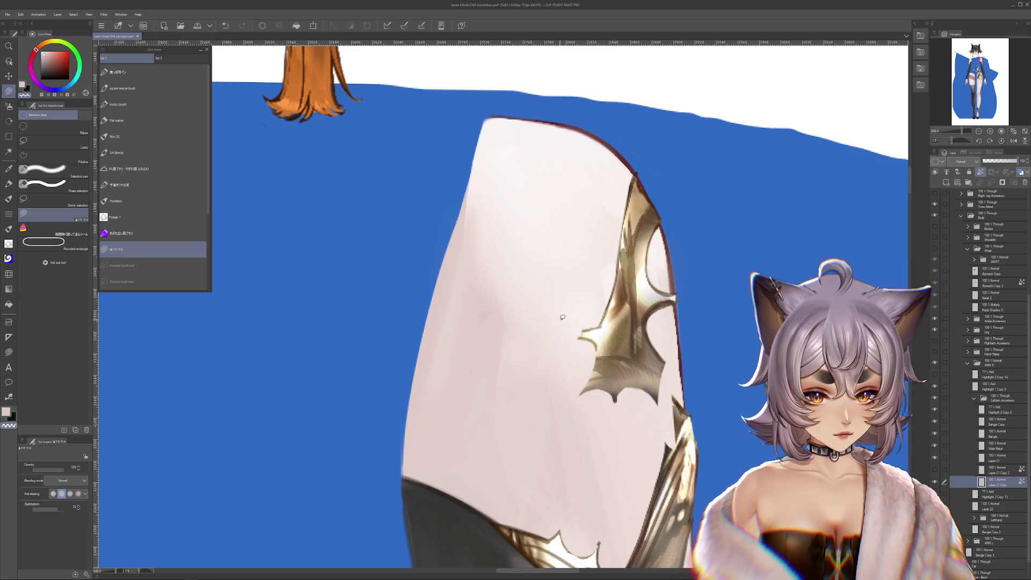
key("b")
left_click_drag(628, 387, 640, 398)
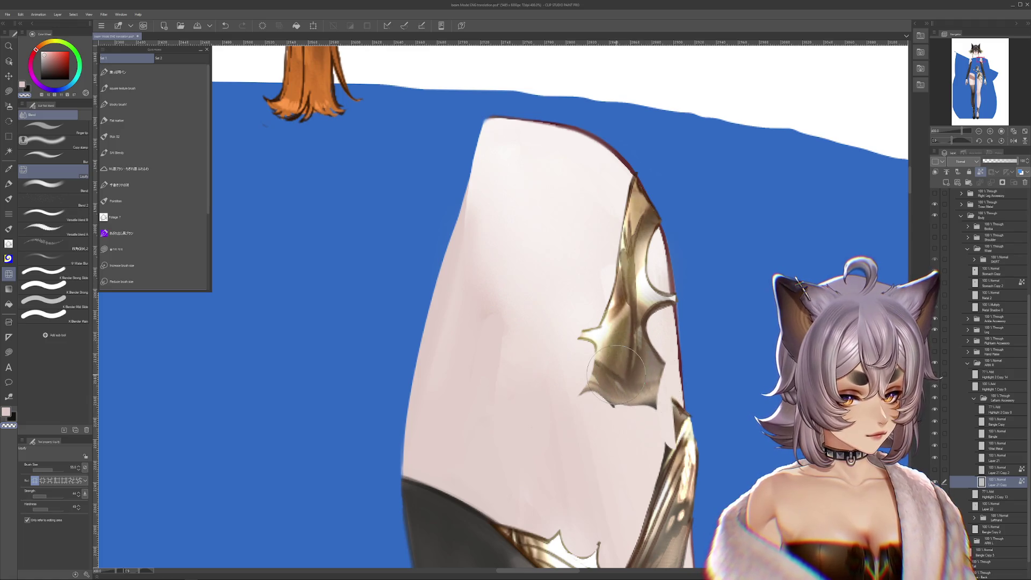
key("m")
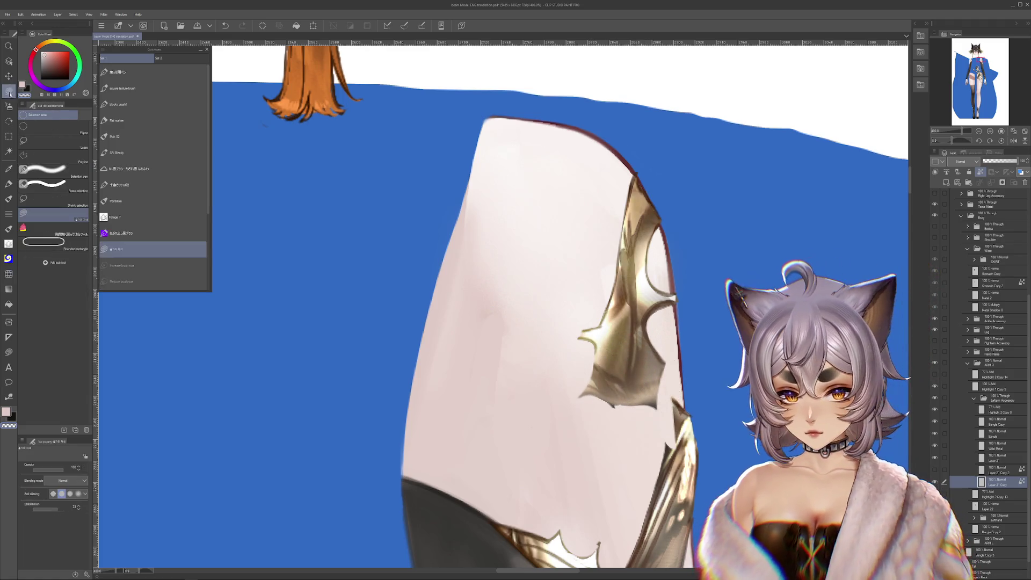
key("ctrl+z")
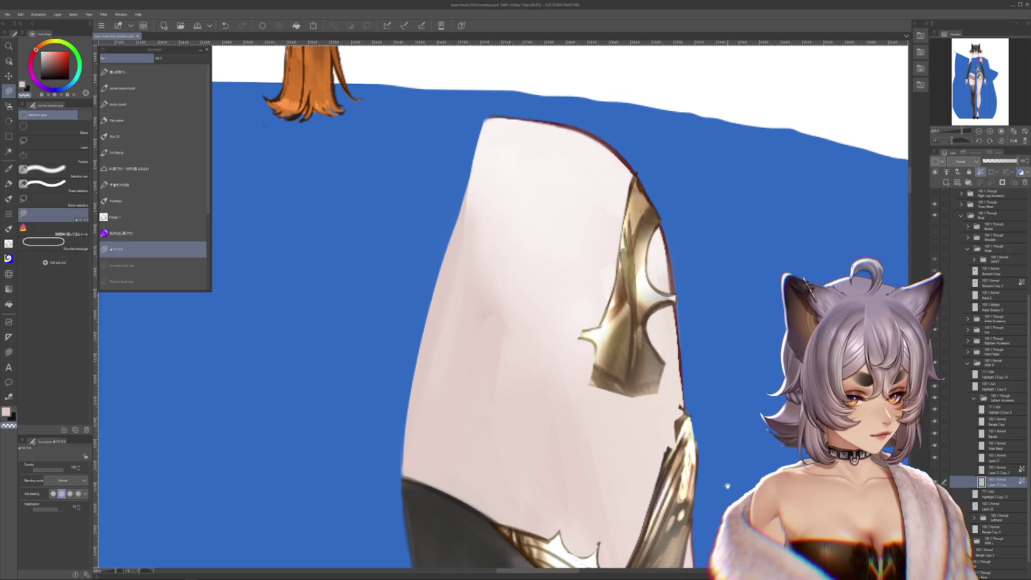
scroll(564, 323, "down", 5)
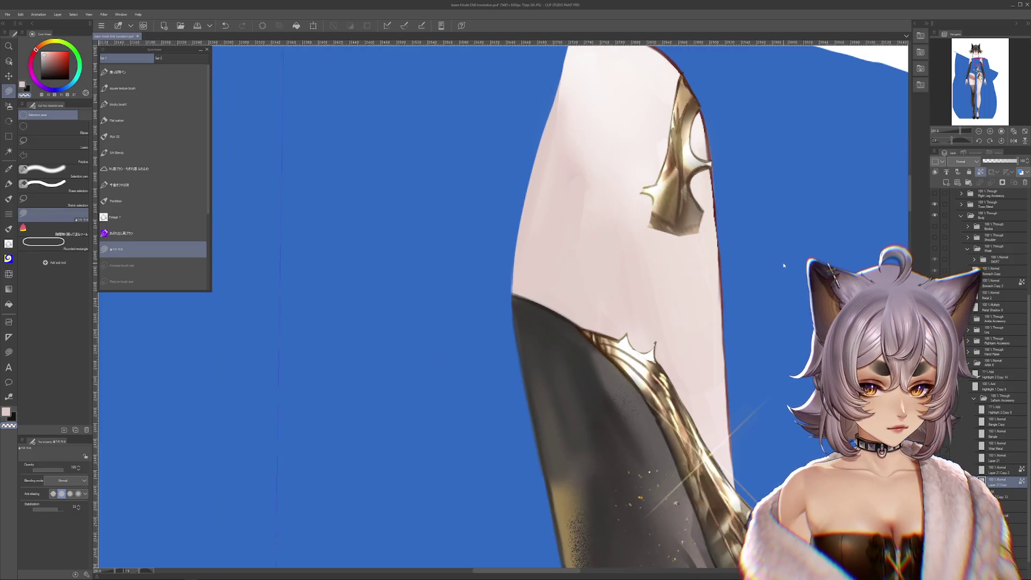
scroll(564, 307, "down", 4)
scroll(565, 306, "up", 2)
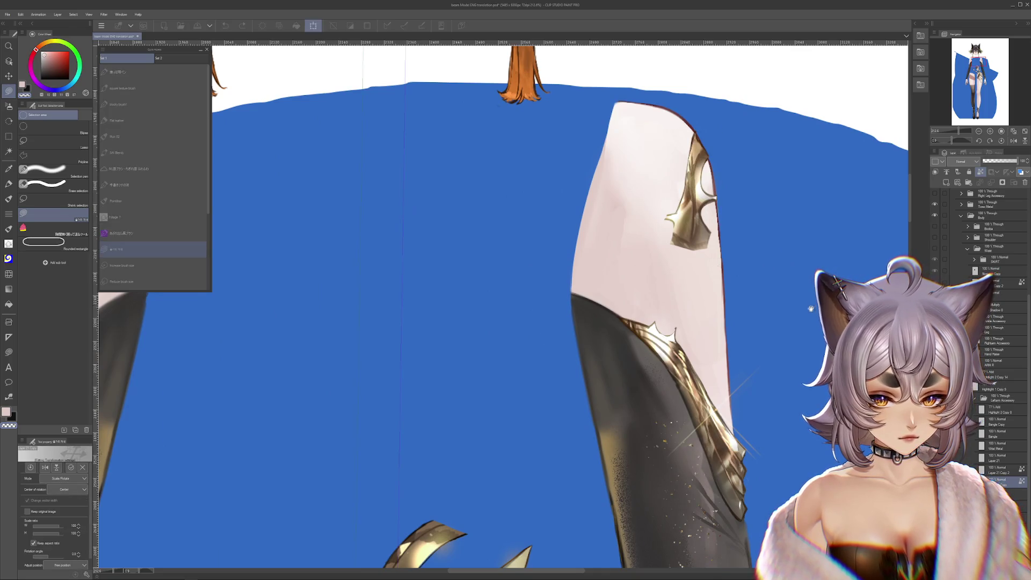
scroll(564, 306, "down", 4)
scroll(564, 306, "down", 2)
scroll(565, 306, "up", 3)
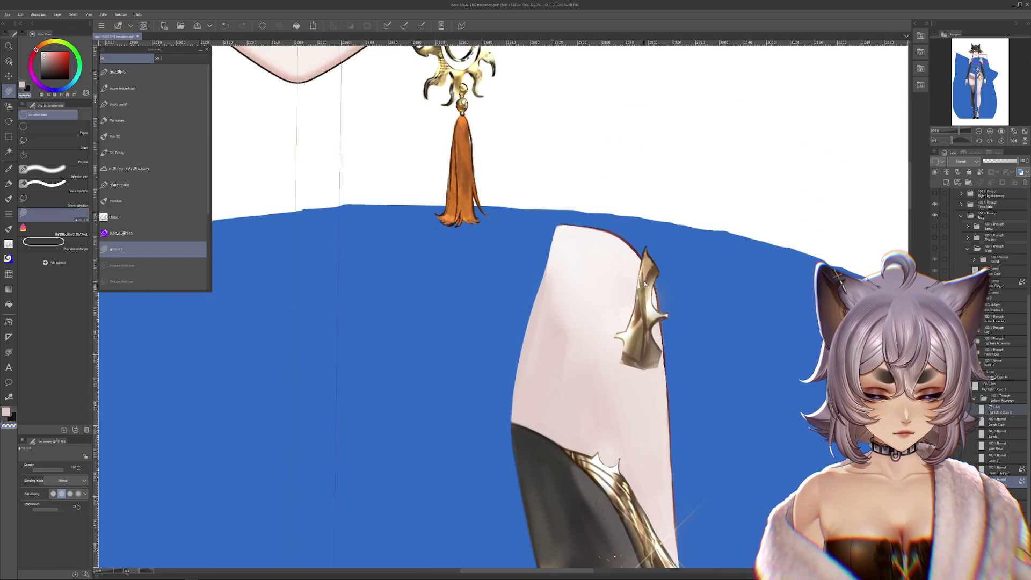
scroll(634, 285, "up", 3)
scroll(634, 284, "up", 2)
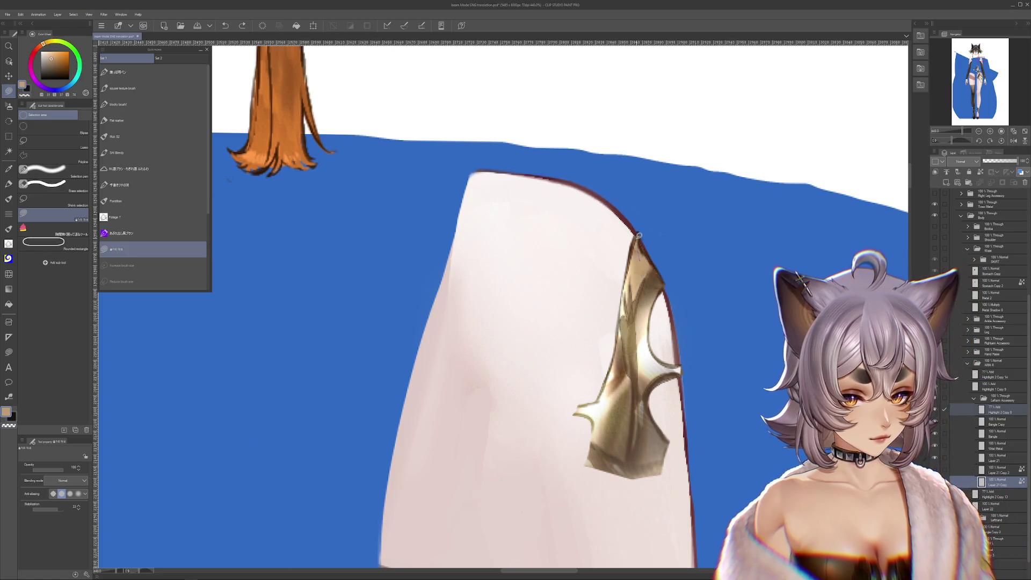
scroll(657, 291, "down", 2)
scroll(657, 291, "down", 2)
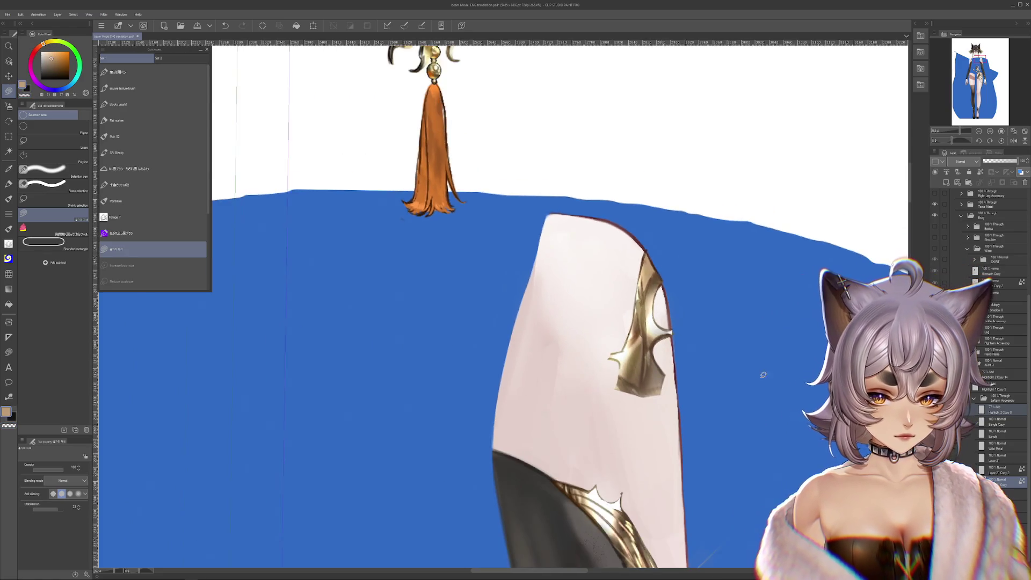
scroll(657, 291, "down", 2)
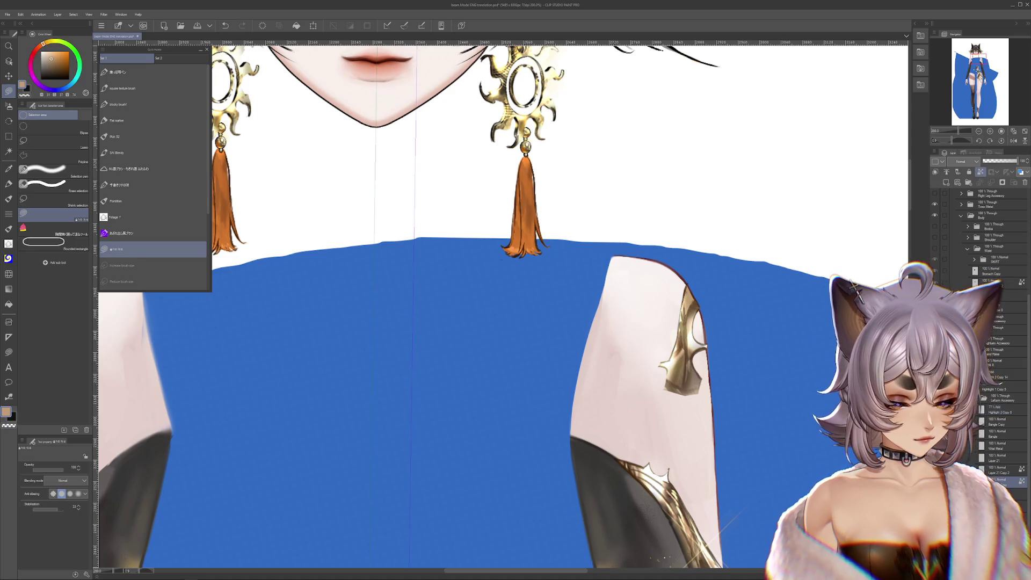
Turn the gold arm ornament layer's visibility back on and nudge the view toward the arm.
left_click(986, 347)
scroll(657, 335, "up", 4)
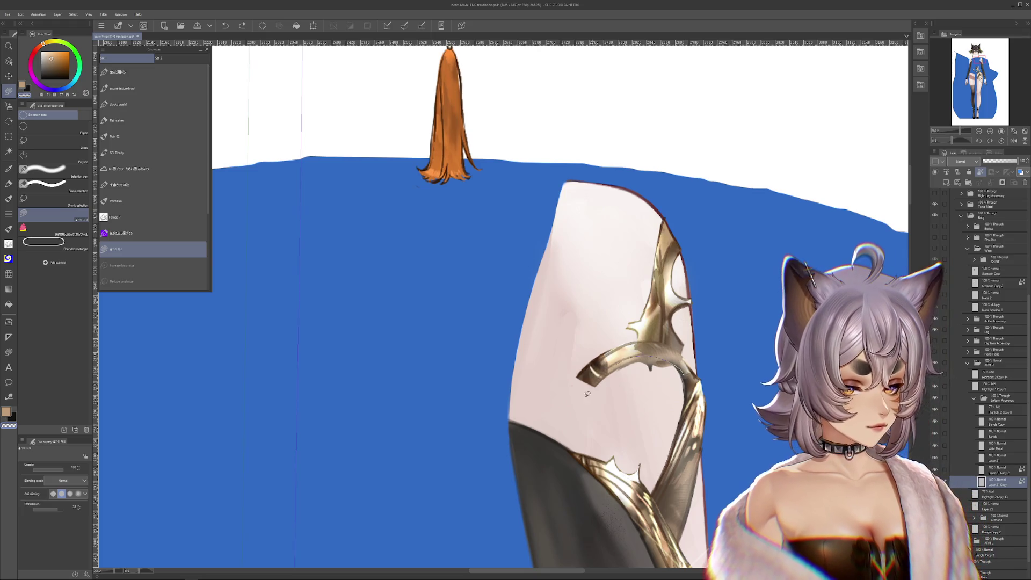
left_click_drag(687, 392, 654, 363)
scroll(564, 322, "down", 3)
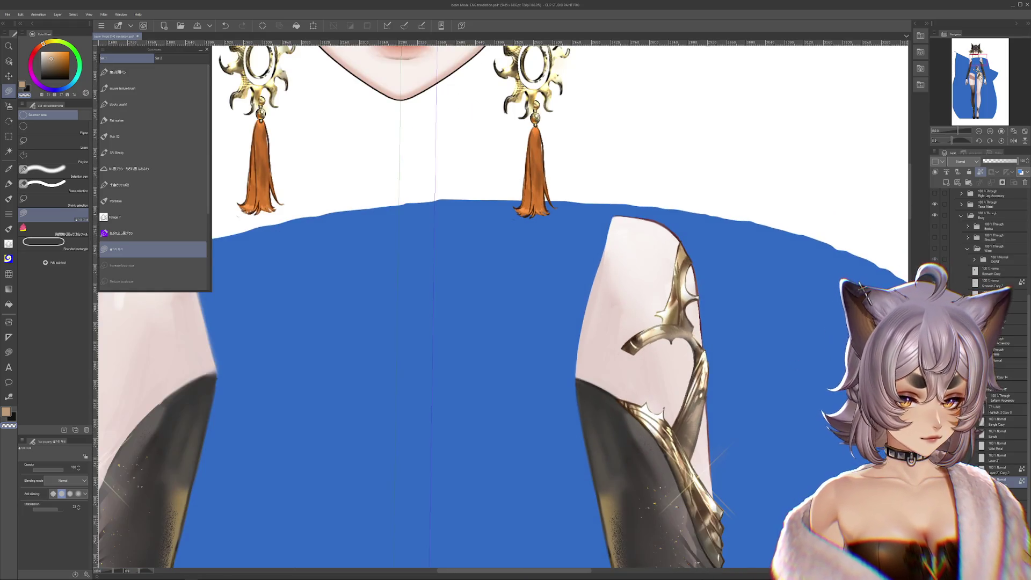
scroll(735, 423, "down", 4)
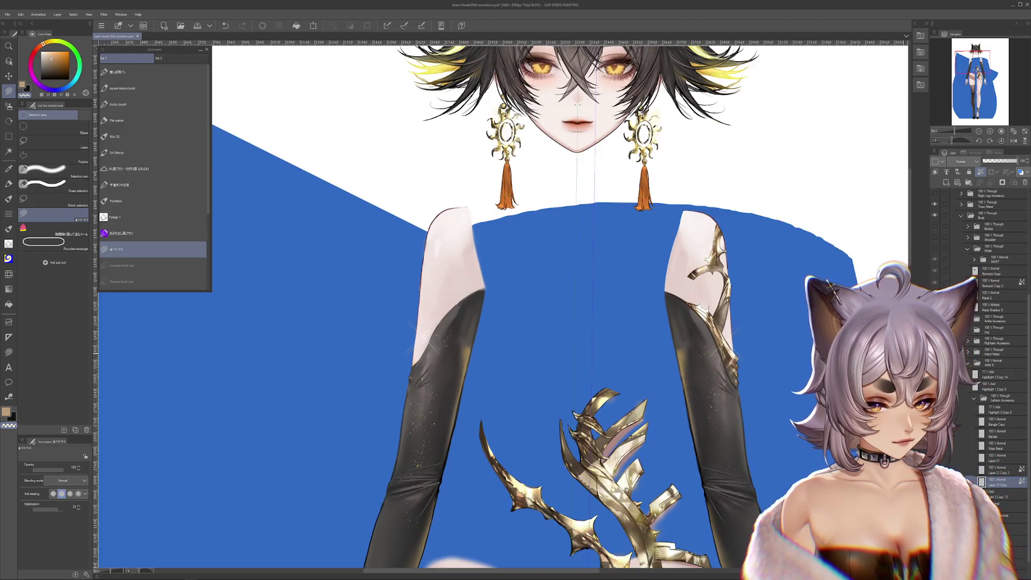
scroll(516, 306, "down", 3)
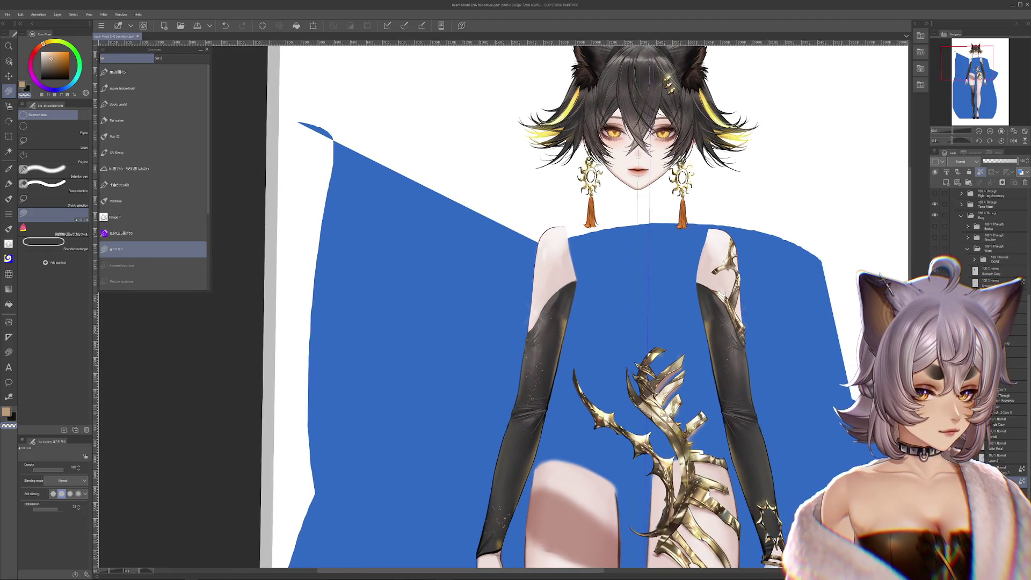
scroll(979, 234, "down", 3)
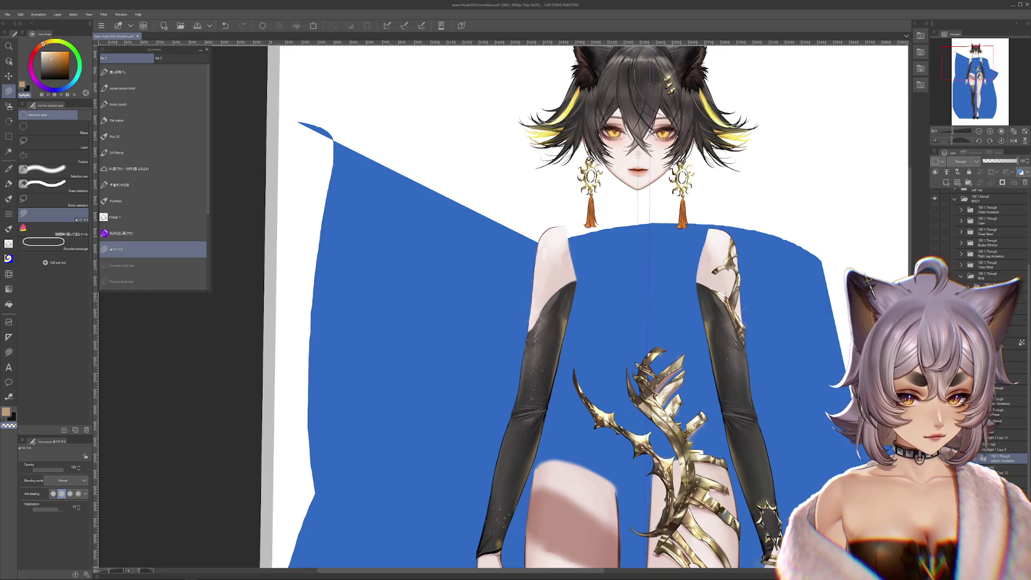
scroll(564, 307, "down", 2)
Hide the right-side arm layer, keep the left arm with its gold shoulder ornament shown, and move in on the arm.
left_click(964, 241)
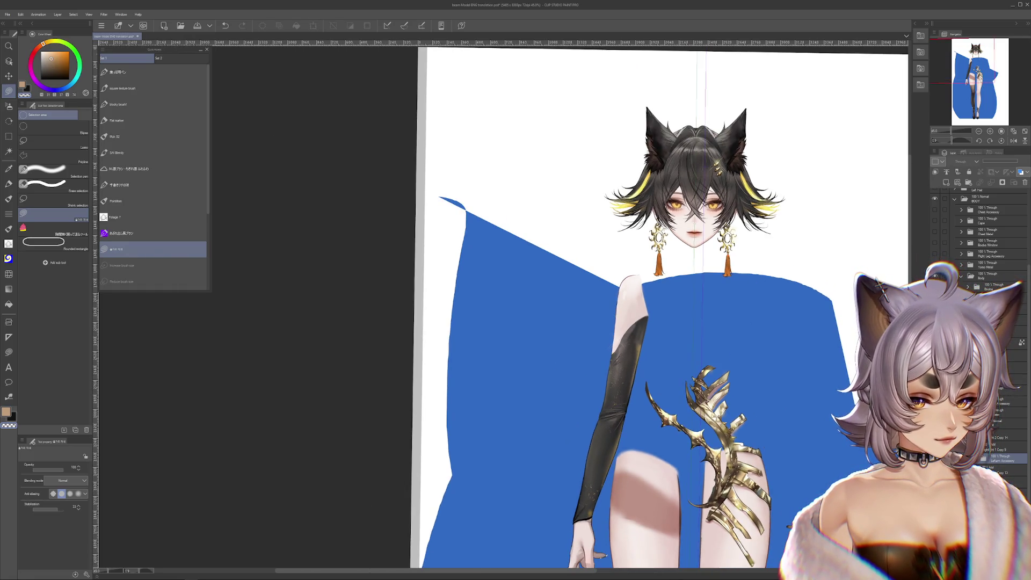
key("ctrl+z")
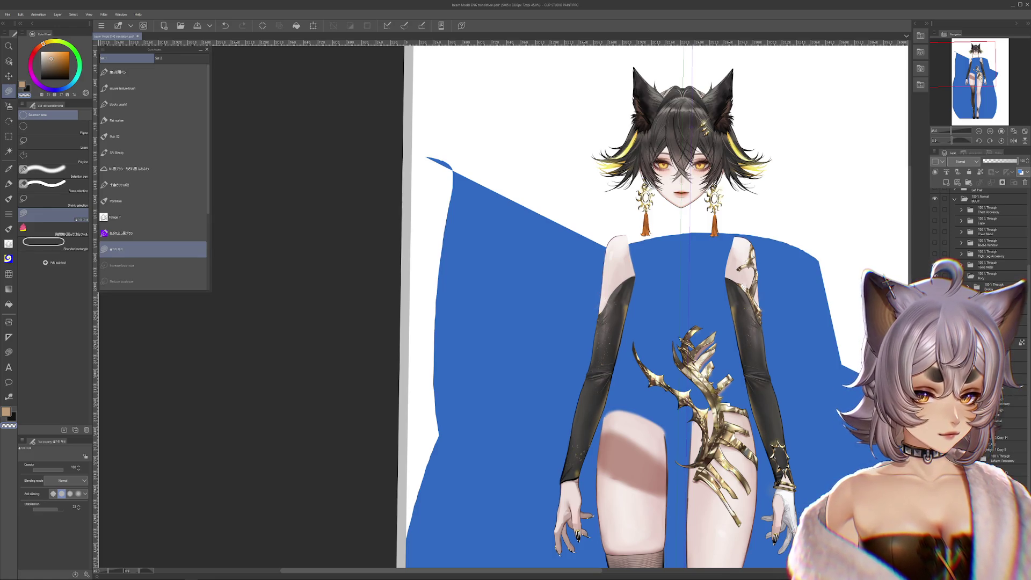
scroll(983, 234, "up", 3)
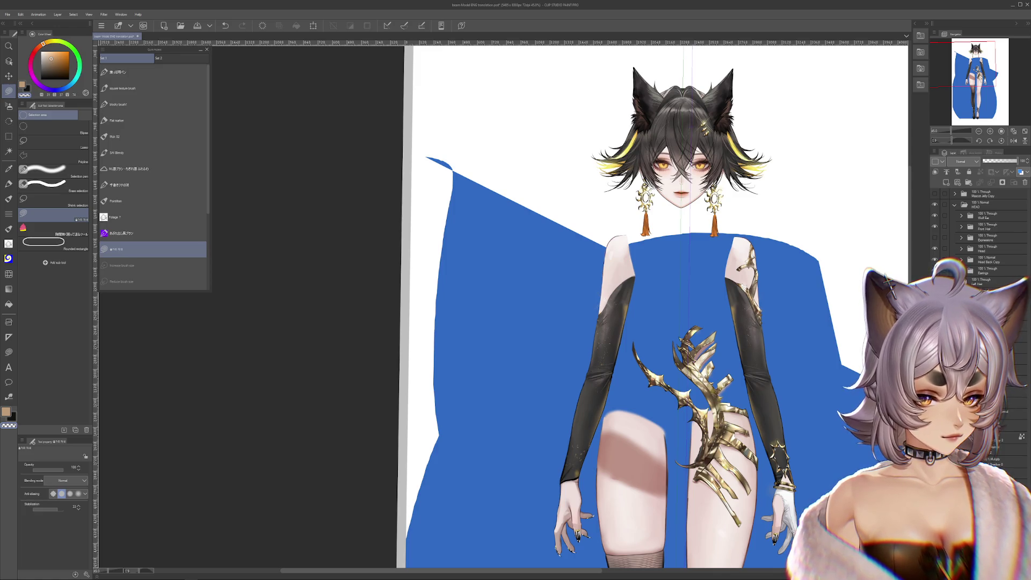
left_click(936, 241)
left_click(935, 250)
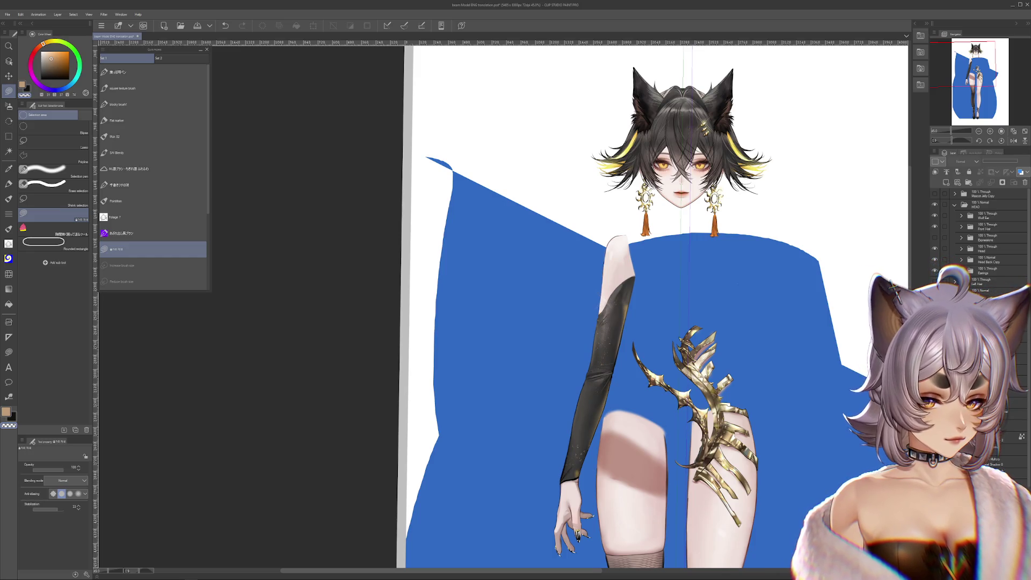
left_click(936, 258)
left_click(936, 258)
left_click(935, 257)
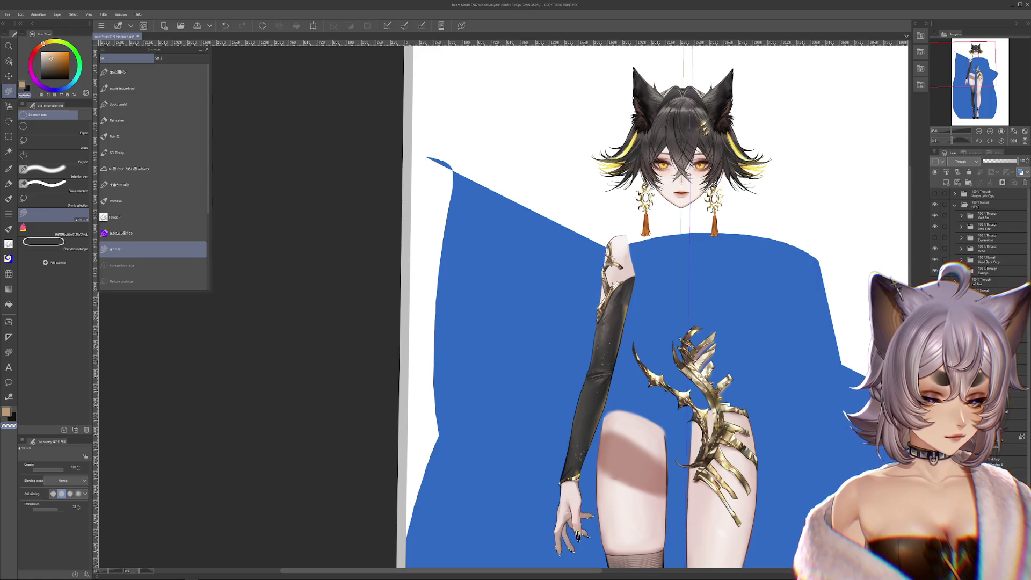
left_click_drag(564, 322, 628, 282)
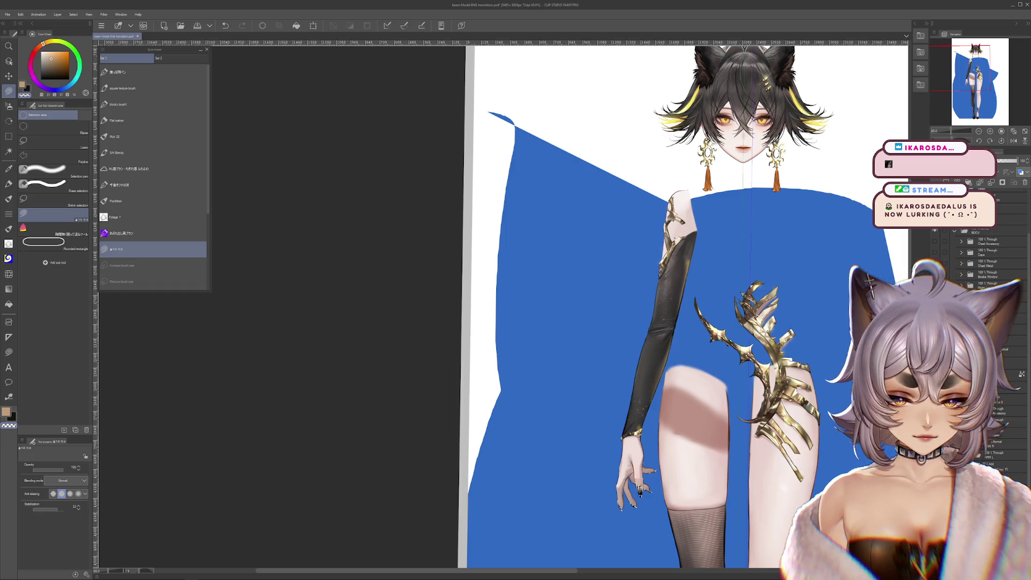
scroll(619, 300, "up", 6)
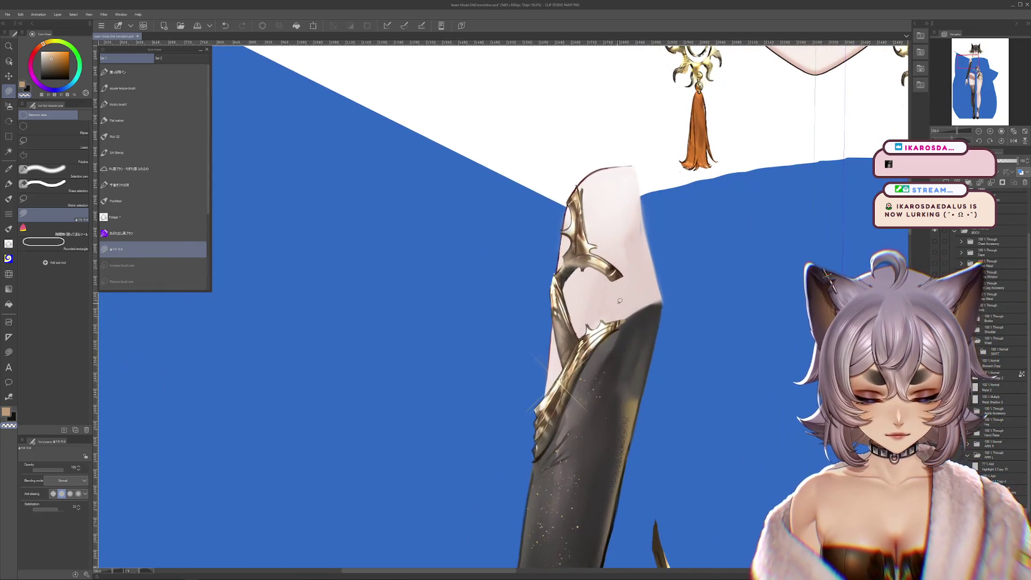
scroll(619, 300, "down", 4)
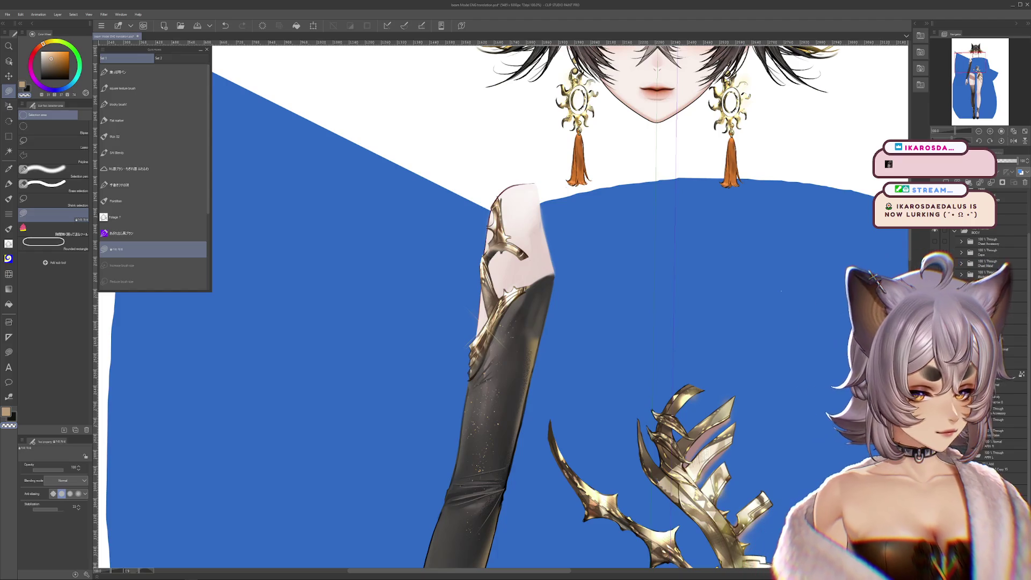
scroll(620, 322, "down", 3)
left_click_drag(661, 387, 705, 421)
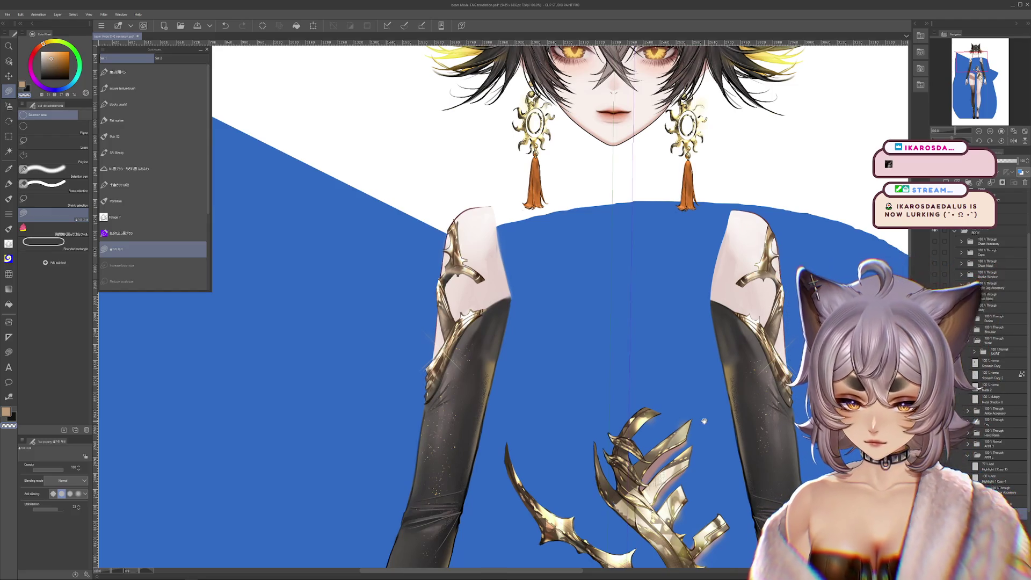
left_click_drag(705, 421, 708, 424)
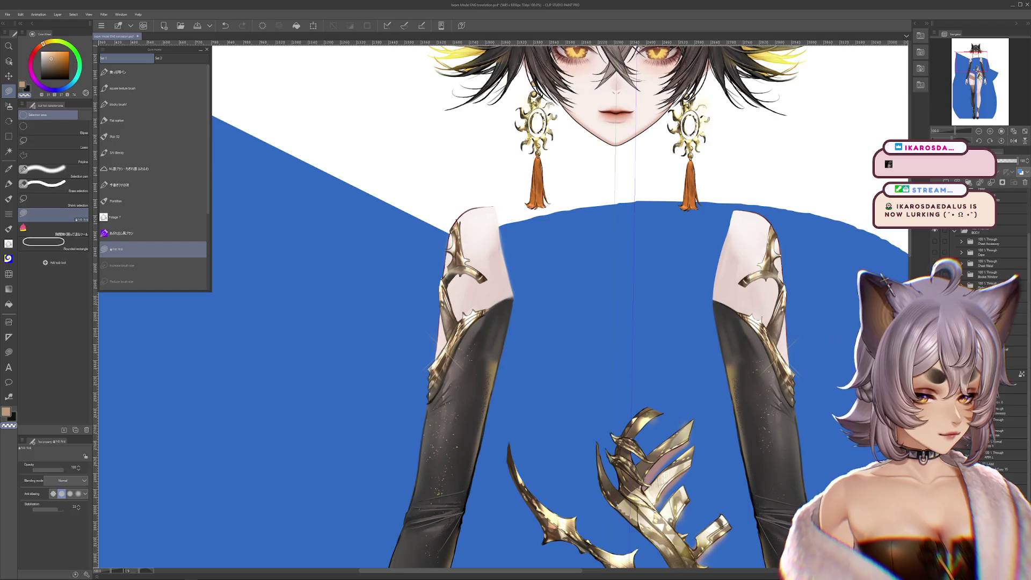
left_click(1020, 188)
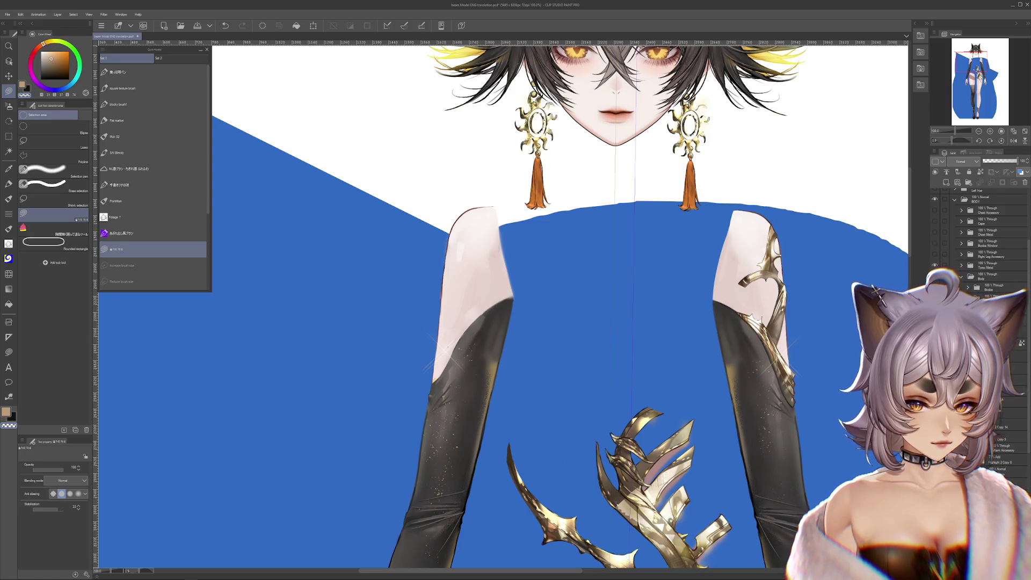
scroll(613, 242, "up", 5)
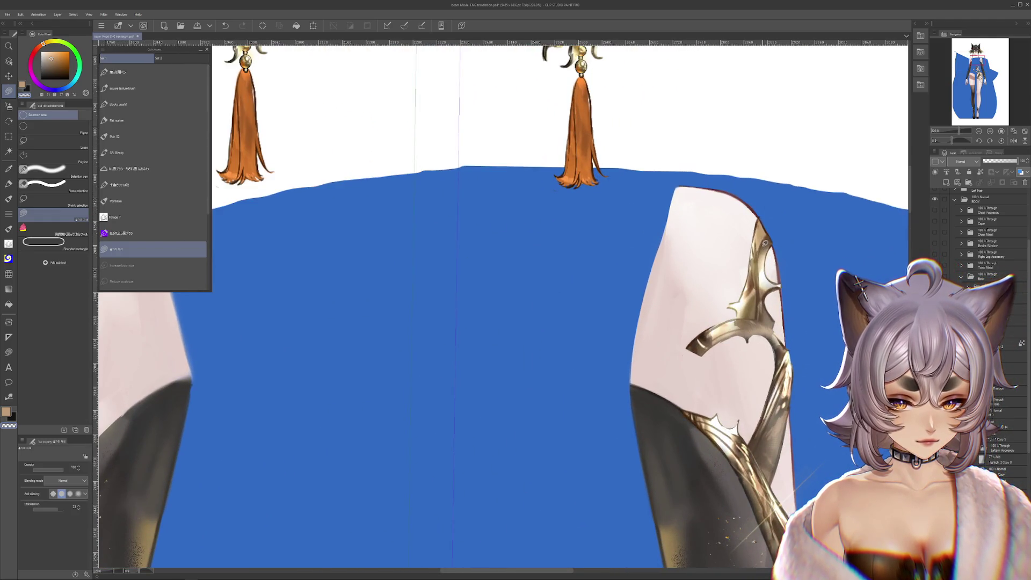
scroll(564, 307, "down", 5)
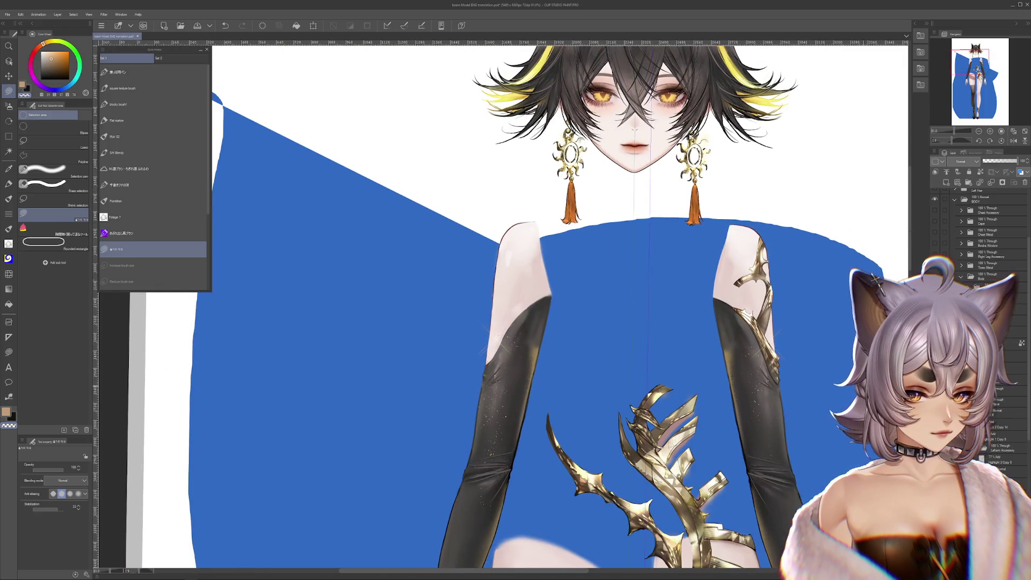
scroll(982, 234, "down", 3)
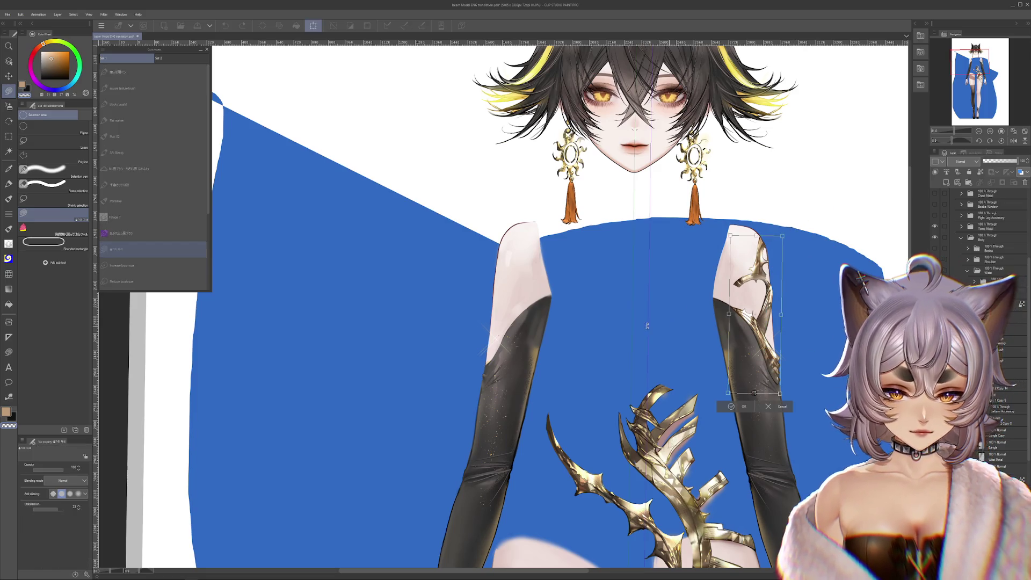
Transform a copy of the gold shoulder ornament onto the other upper arm and commit it.
key("ctrl+t")
left_click_drag(761, 371, 512, 371)
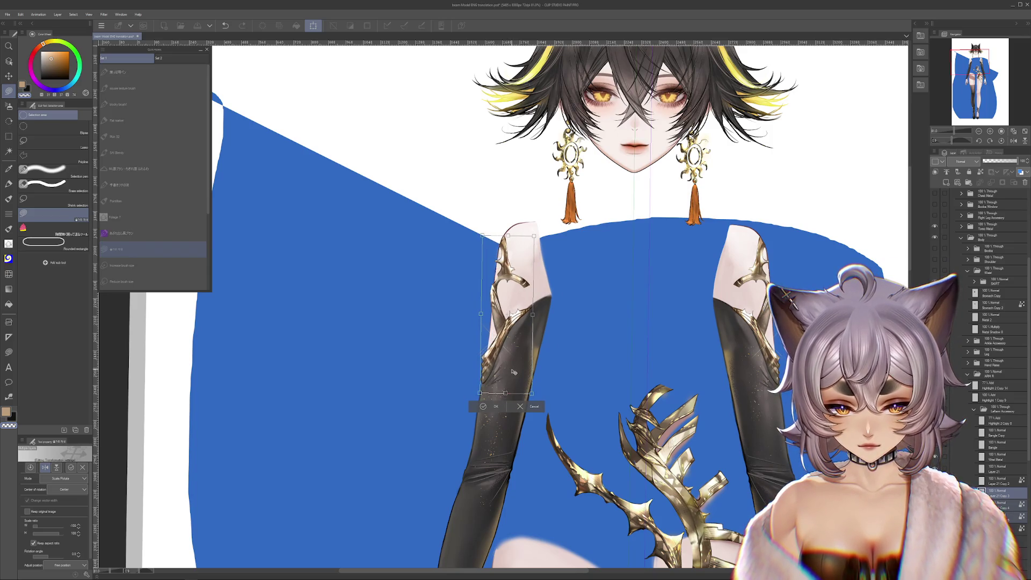
left_click_drag(513, 371, 511, 372)
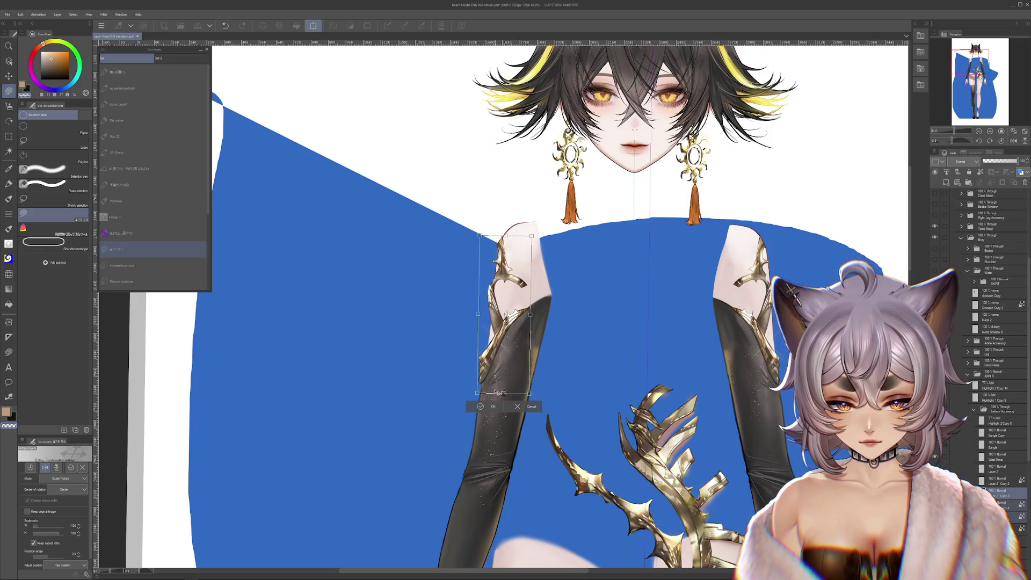
key("Return")
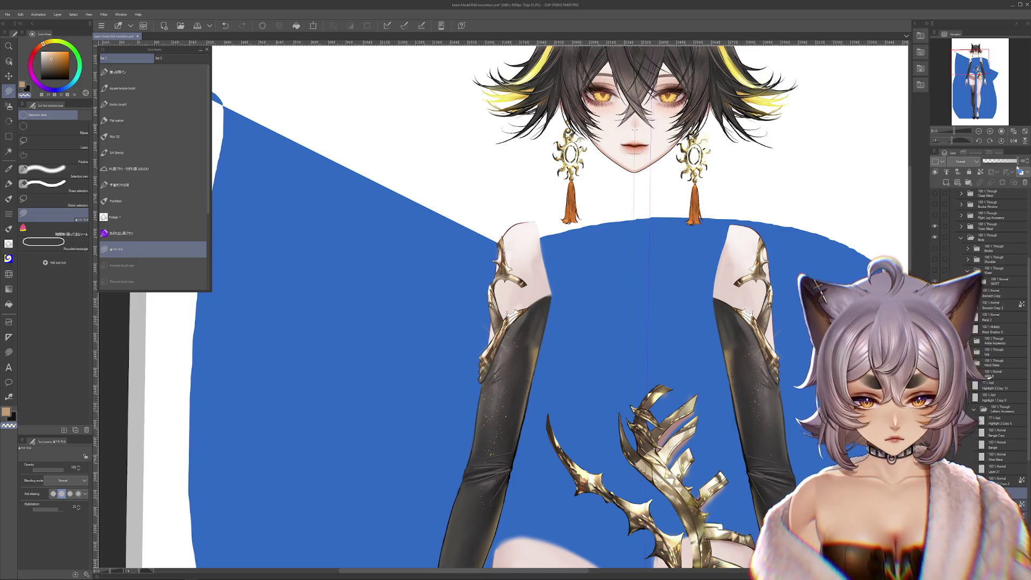
scroll(645, 241, "down", 1)
Undo the misplaced copy, redo the transform onto the left upper arm and confirm with OK.
key("ctrl+z")
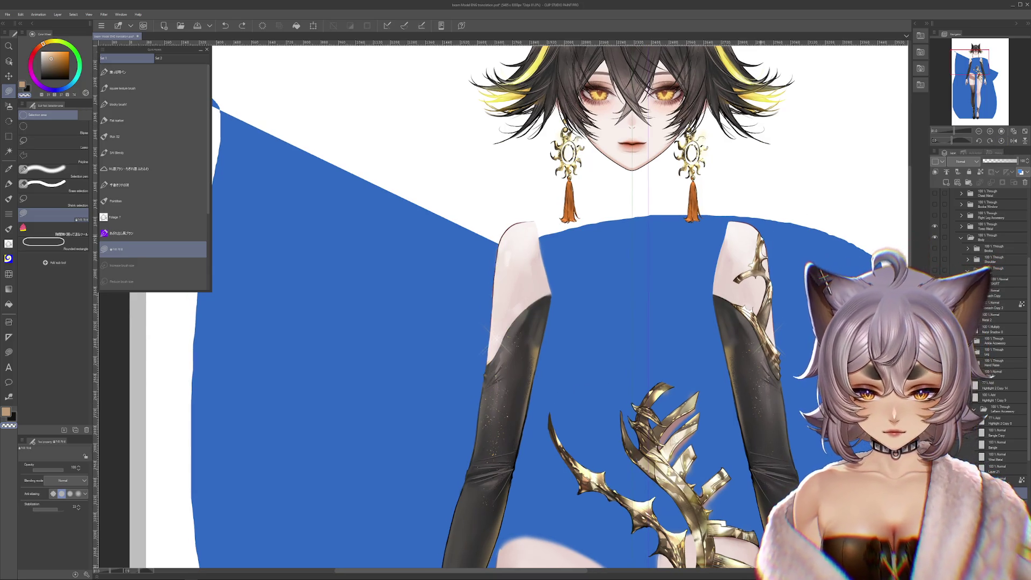
key("ctrl+t")
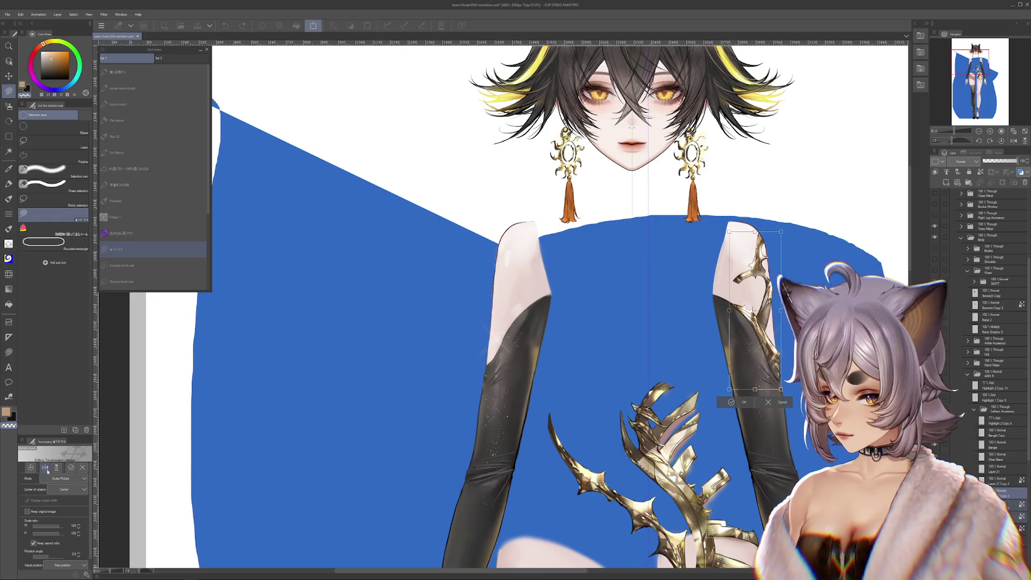
mouse_move(753, 315)
left_mouse_down()
mouse_move(516, 314)
mouse_move(505, 368)
left_mouse_up()
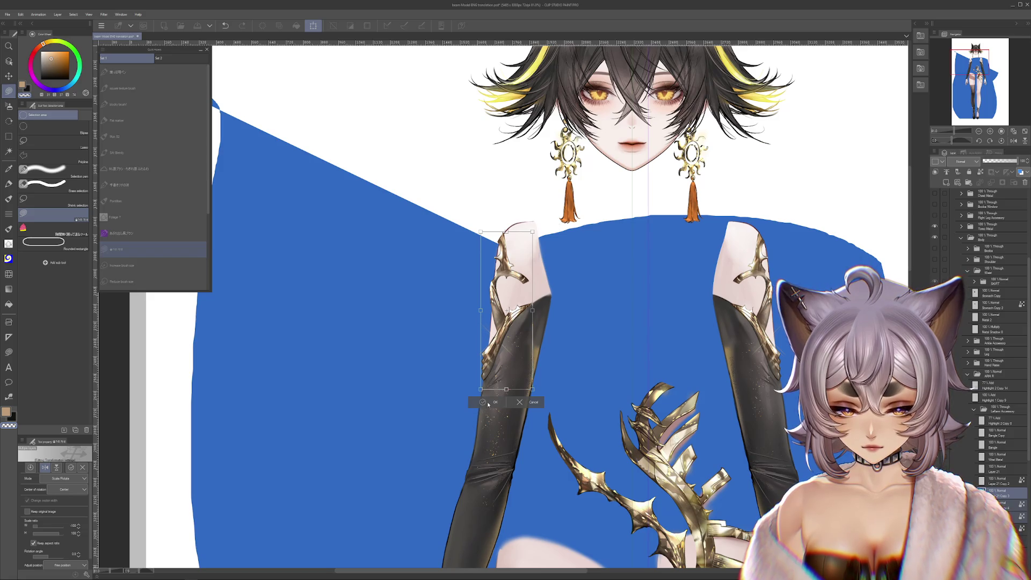
left_click(487, 402)
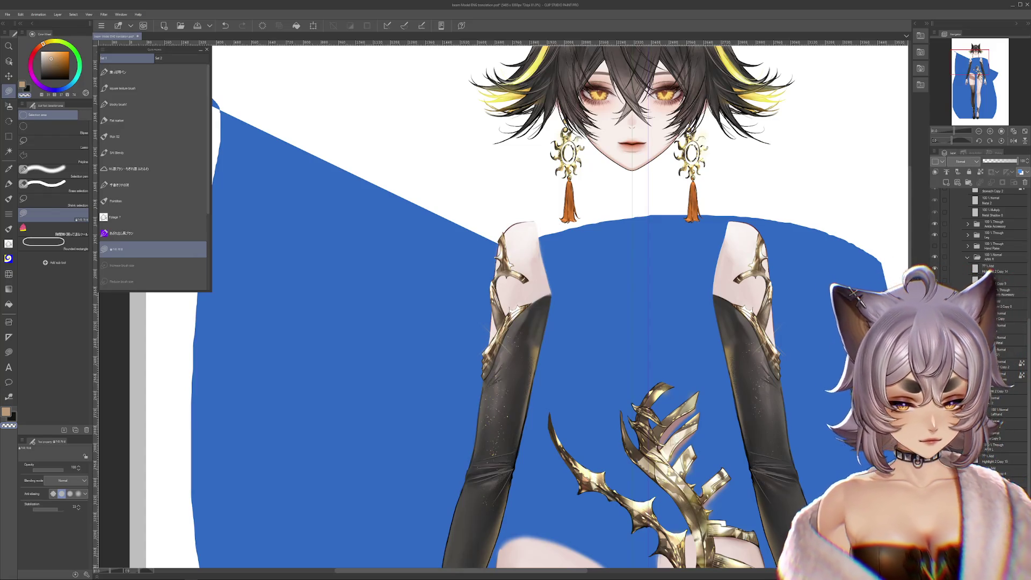
scroll(564, 323, "down", 5)
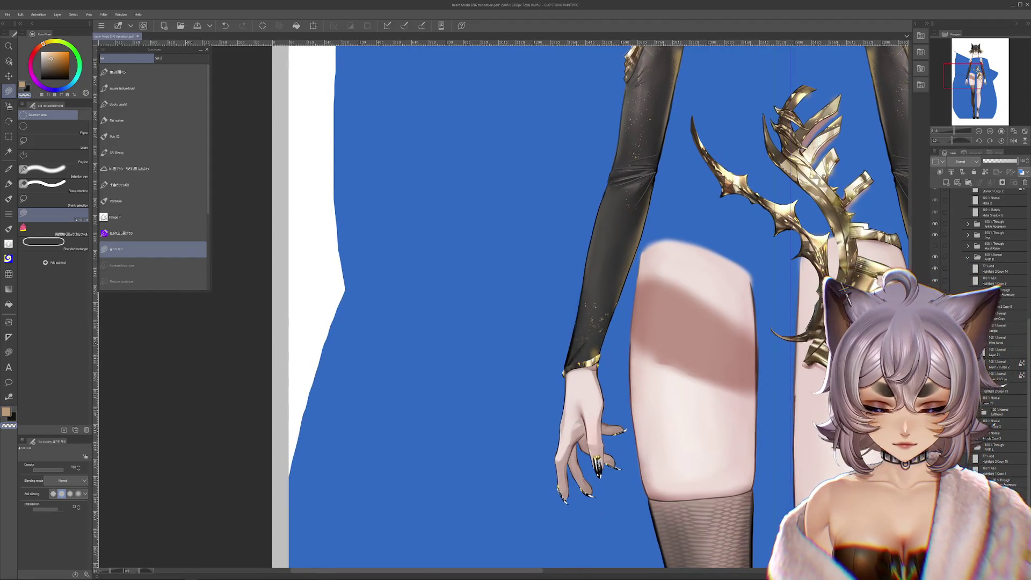
scroll(580, 363, "up", 4)
scroll(580, 362, "up", 3)
scroll(564, 322, "up", 2)
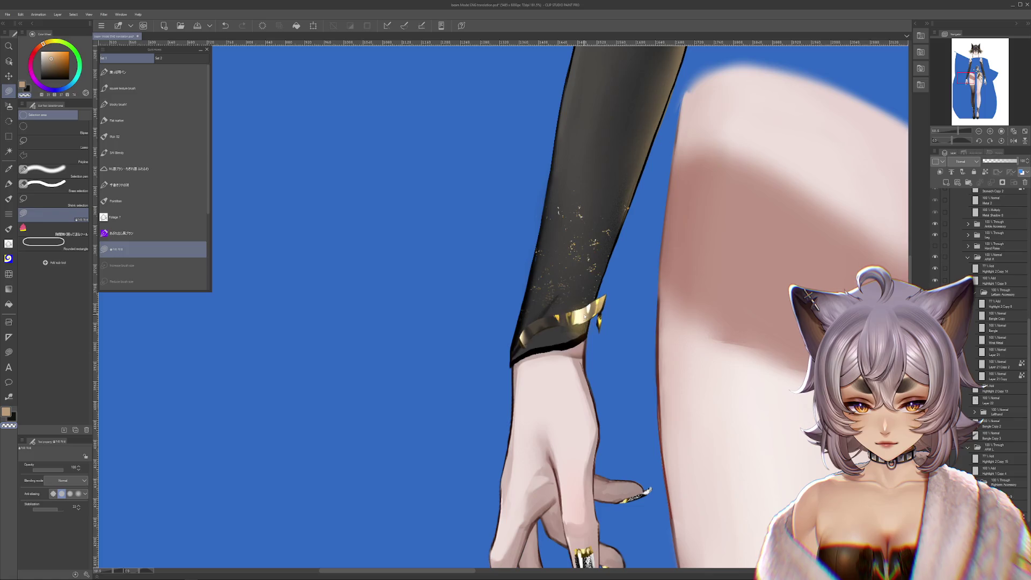
scroll(596, 322, "up", 4)
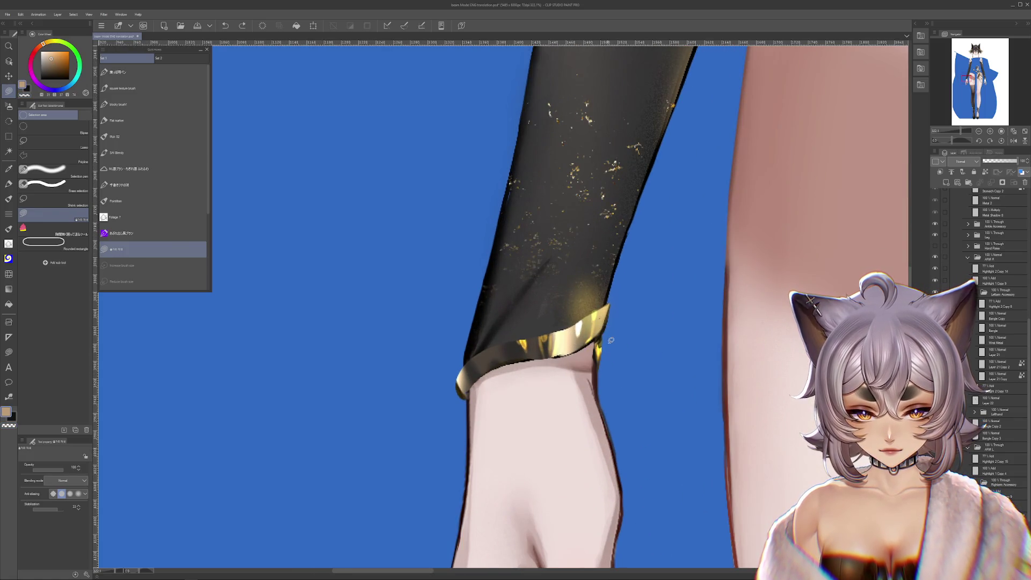
Shift the gold cuff band against the left sleeve end, then check it with the upper body in view.
left_click_drag(596, 346, 630, 373)
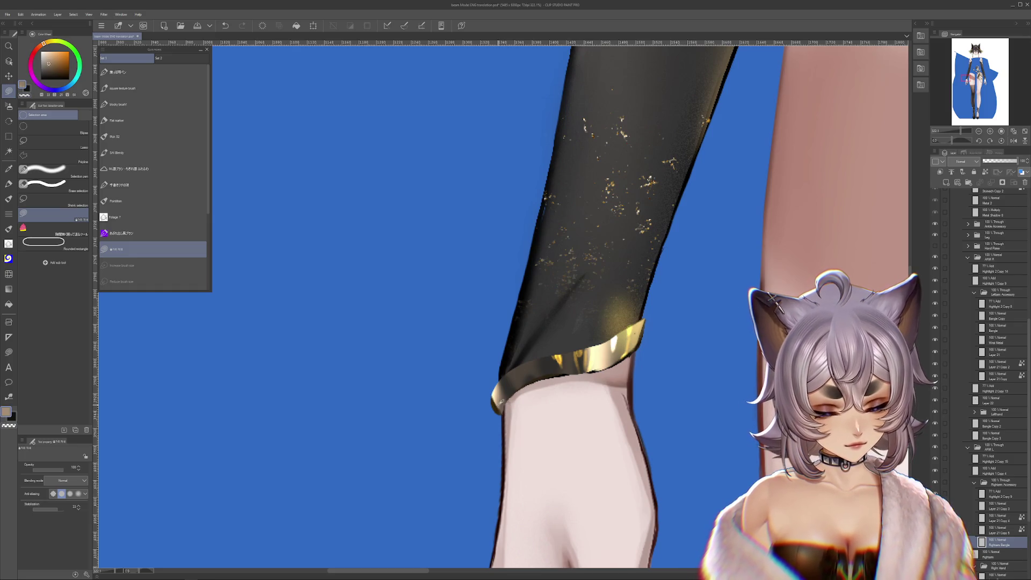
left_click_drag(527, 367, 566, 321)
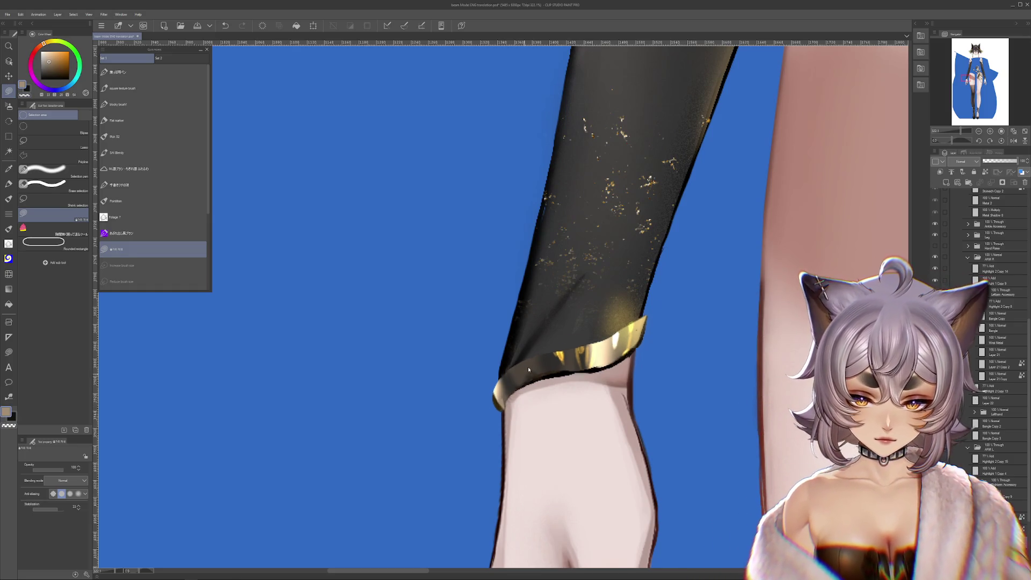
scroll(567, 321, "down", 2)
scroll(566, 338, "down", 2)
scroll(568, 387, "down", 3)
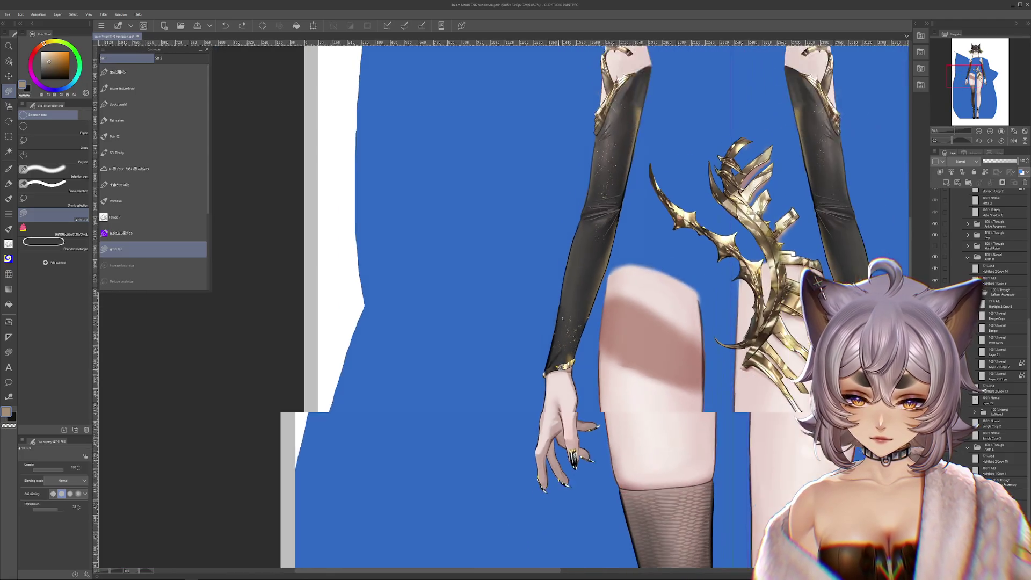
scroll(571, 441, "up", 2)
scroll(576, 484, "up", 2)
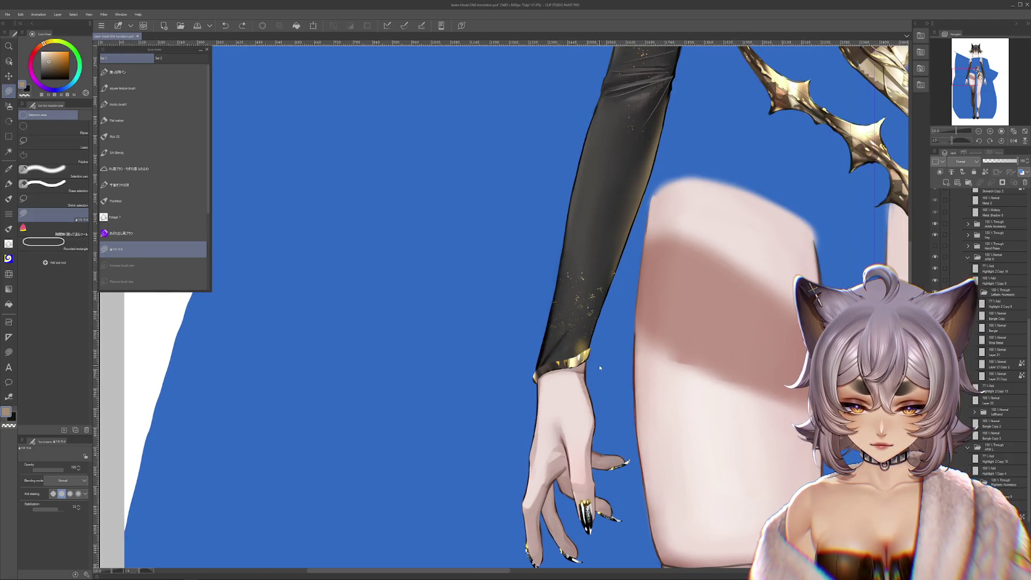
left_click_drag(601, 368, 529, 395)
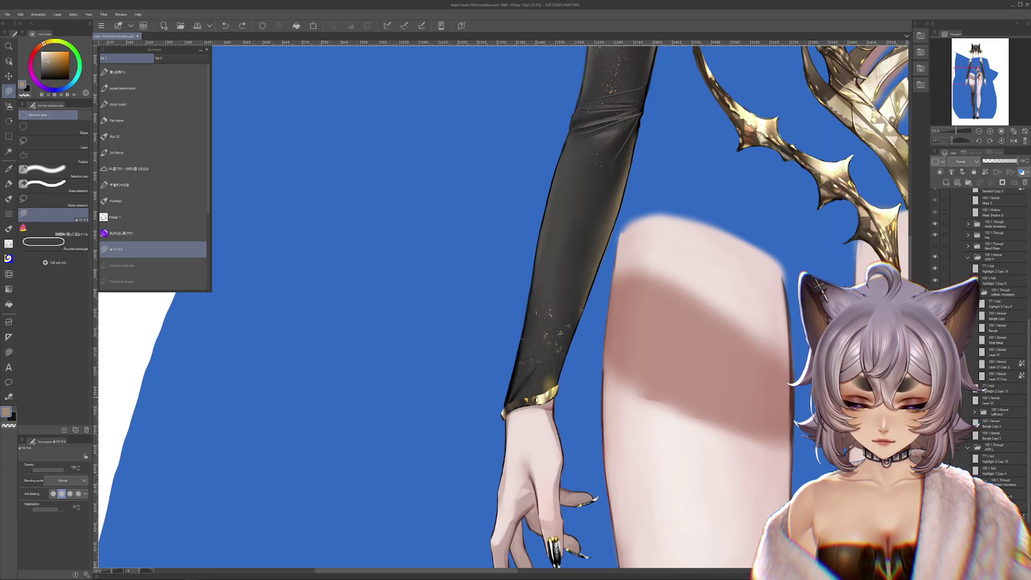
scroll(582, 394, "down", 3)
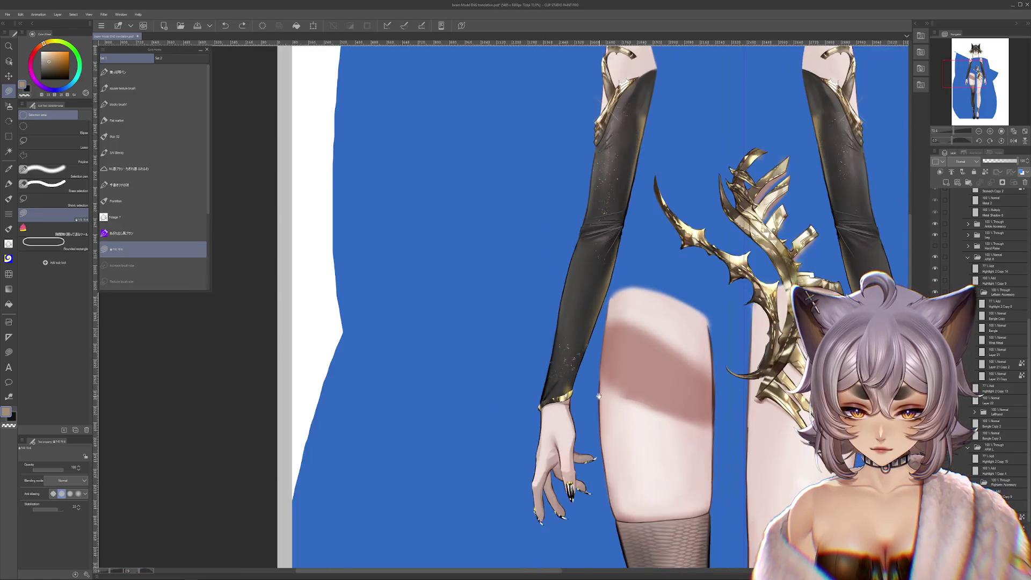
scroll(582, 394, "down", 2)
left_click_drag(583, 323, 581, 419)
scroll(564, 323, "down", 3)
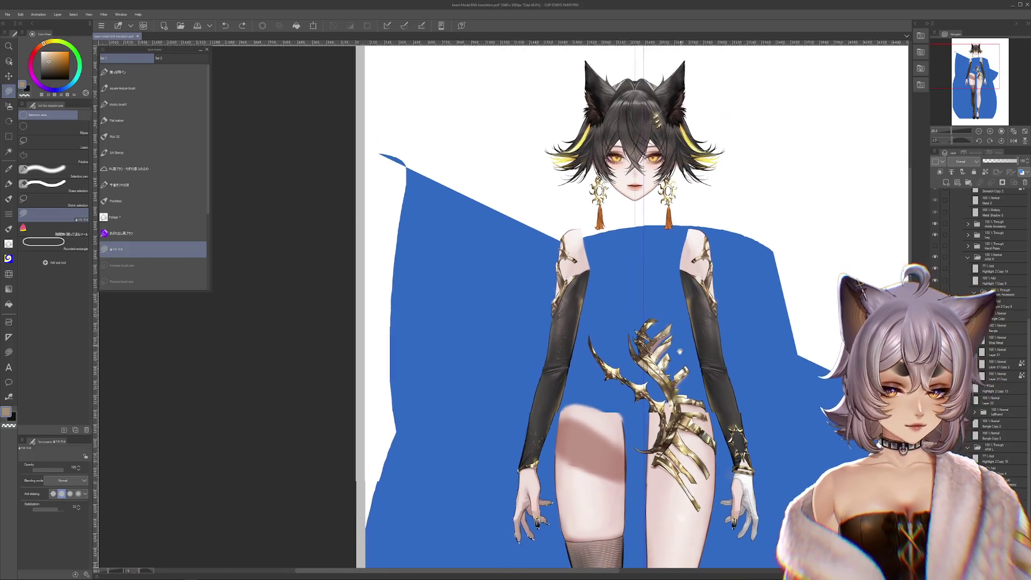
scroll(548, 291, "up", 3)
scroll(549, 288, "up", 3)
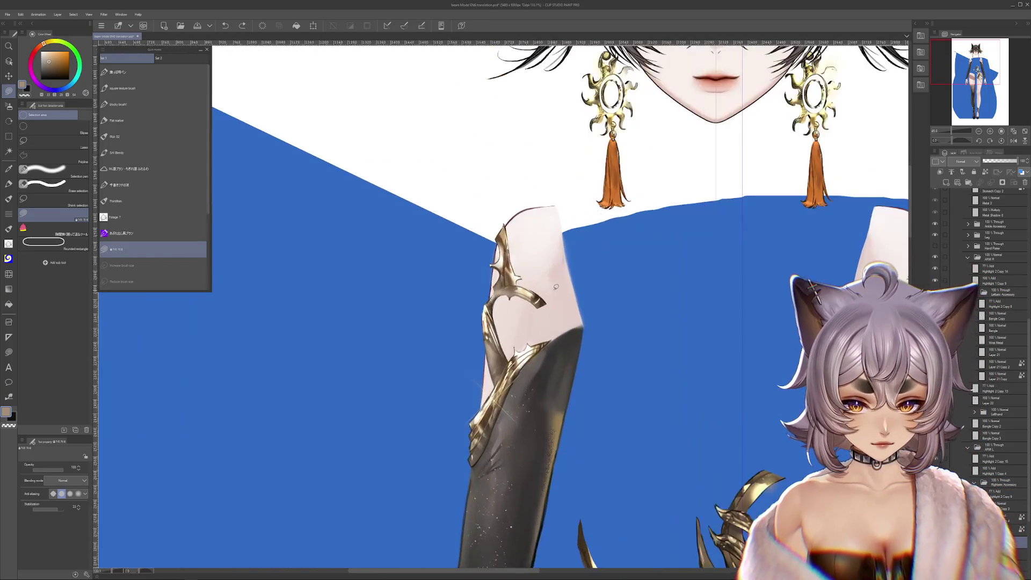
scroll(556, 322, "up", 2)
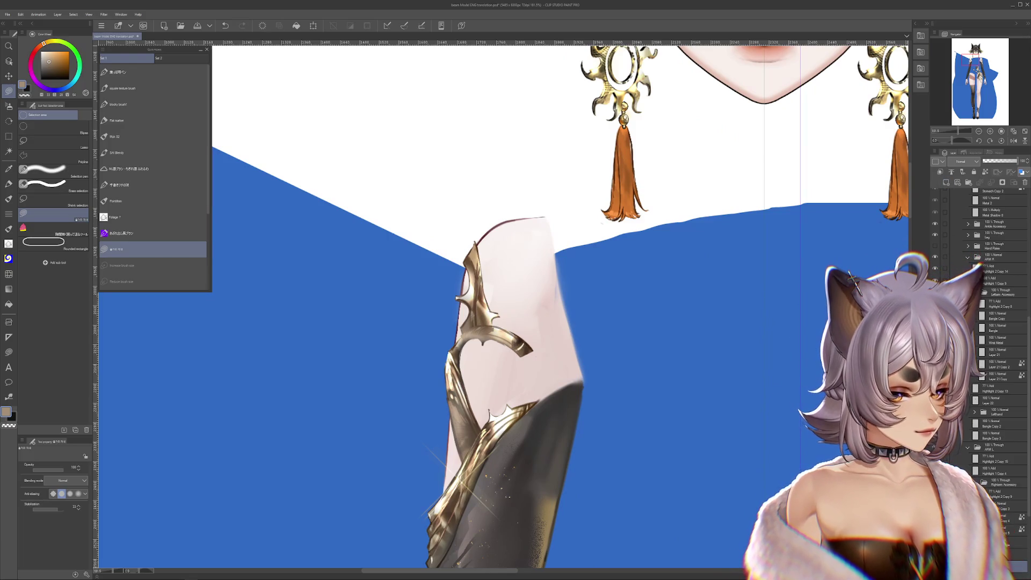
Repaint the skin edge of the left upper arm beneath the gold ornament.
left_click_drag(558, 258, 585, 373)
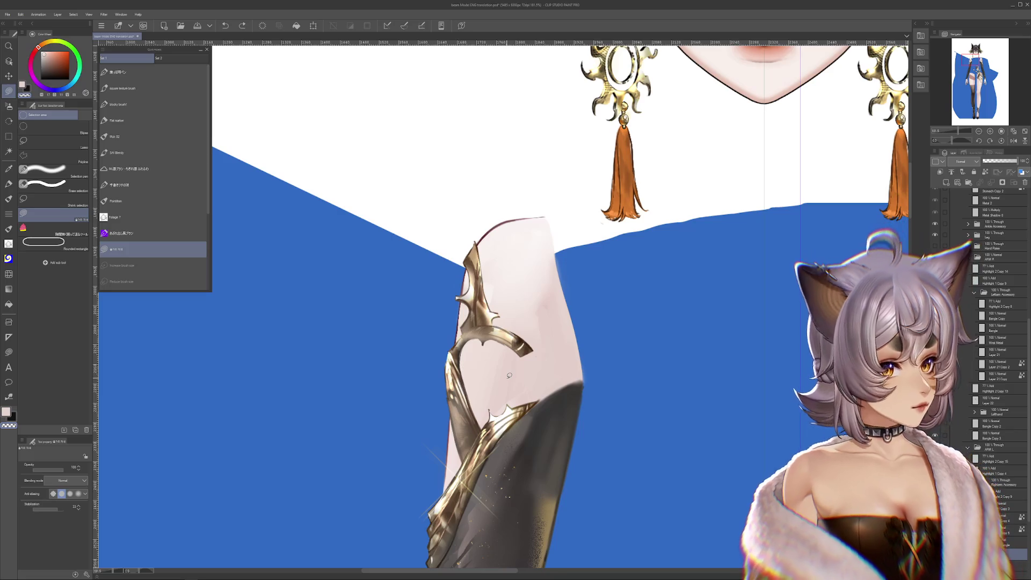
scroll(505, 379, "down", 2)
scroll(500, 355, "down", 2)
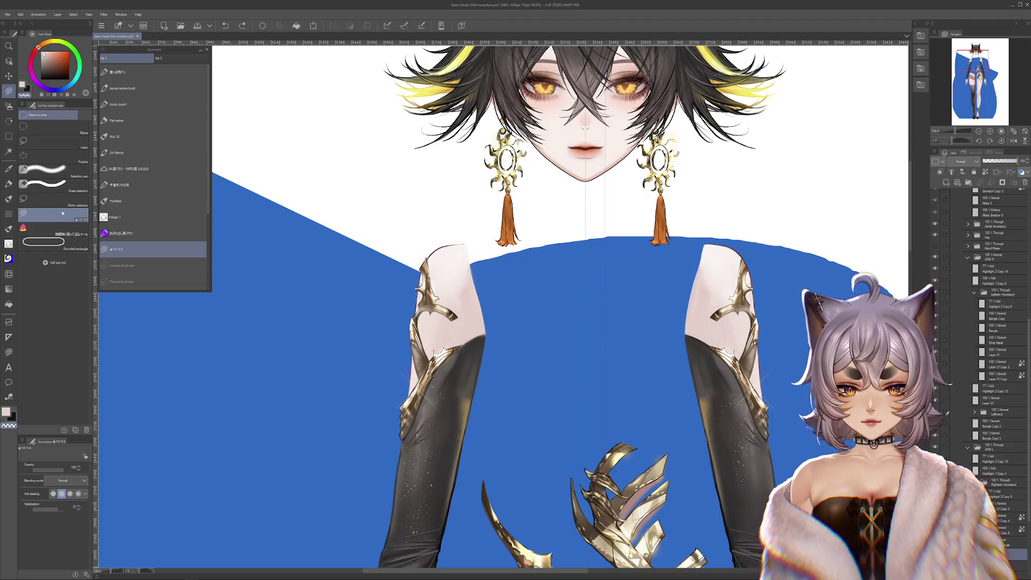
scroll(153, 202, "down", 3)
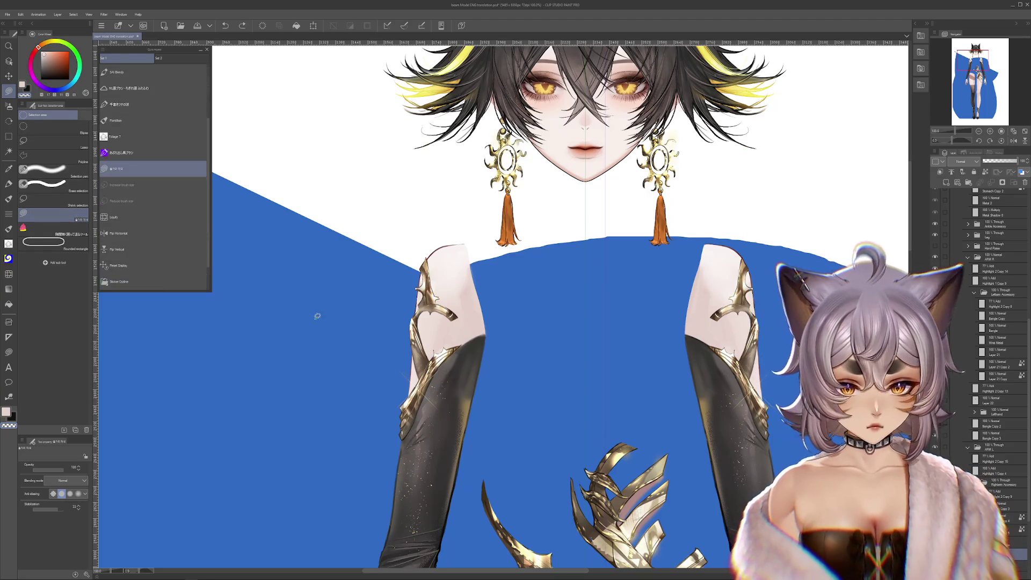
scroll(483, 282, "down", 3)
scroll(632, 384, "down", 3)
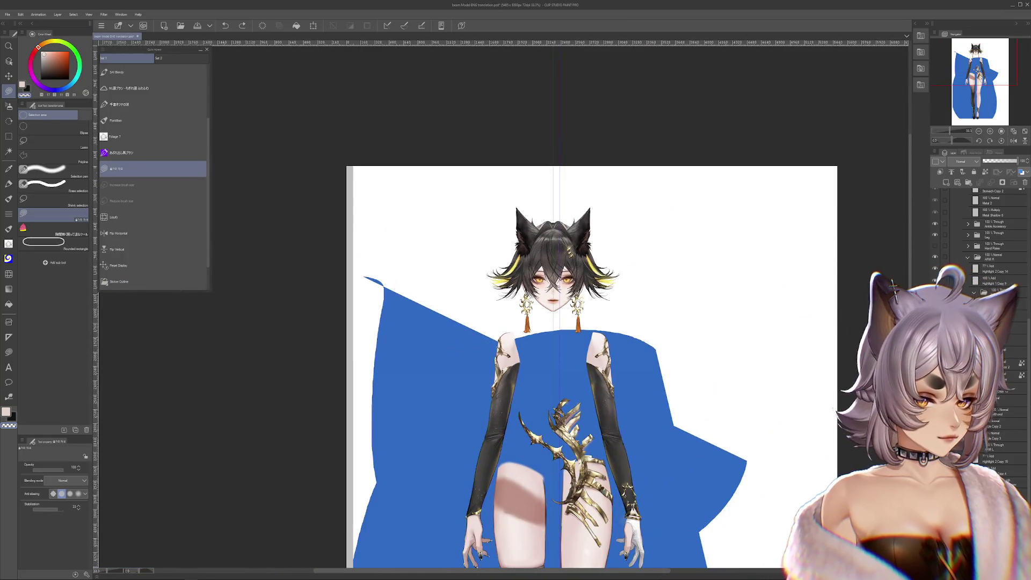
scroll(564, 323, "down", 2)
scroll(983, 234, "up", 3)
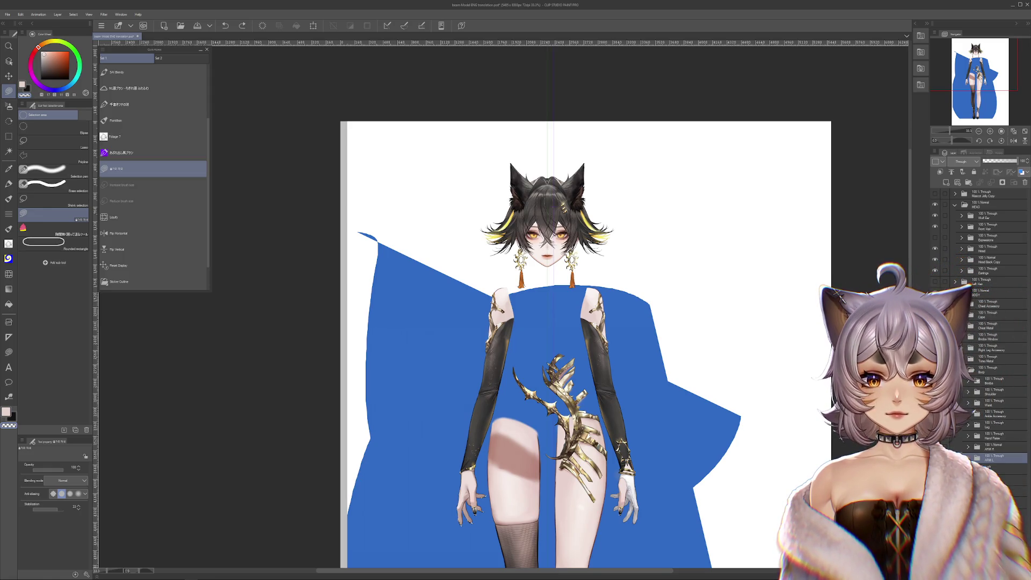
scroll(564, 323, "up", 2)
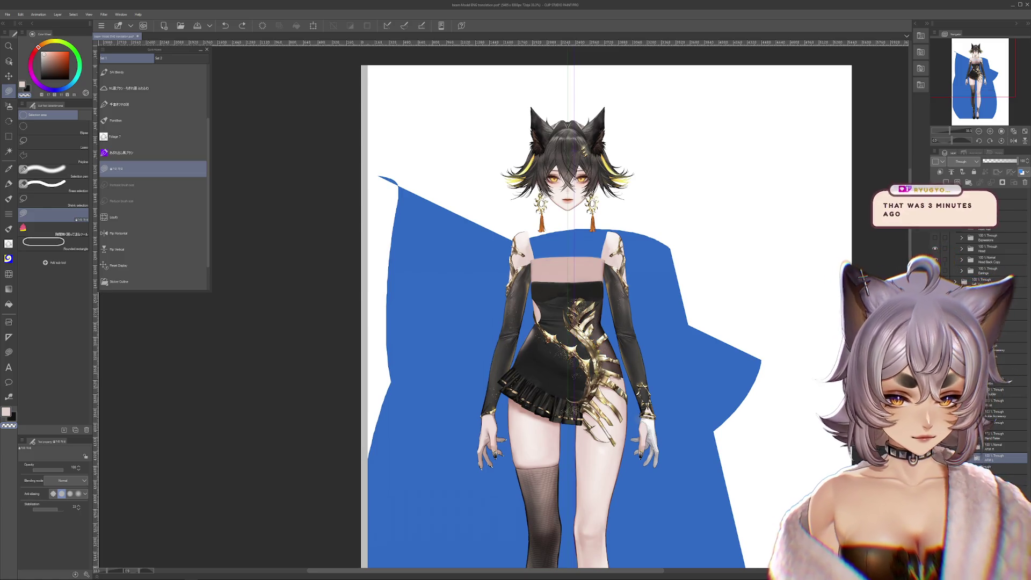
scroll(564, 323, "down", 2)
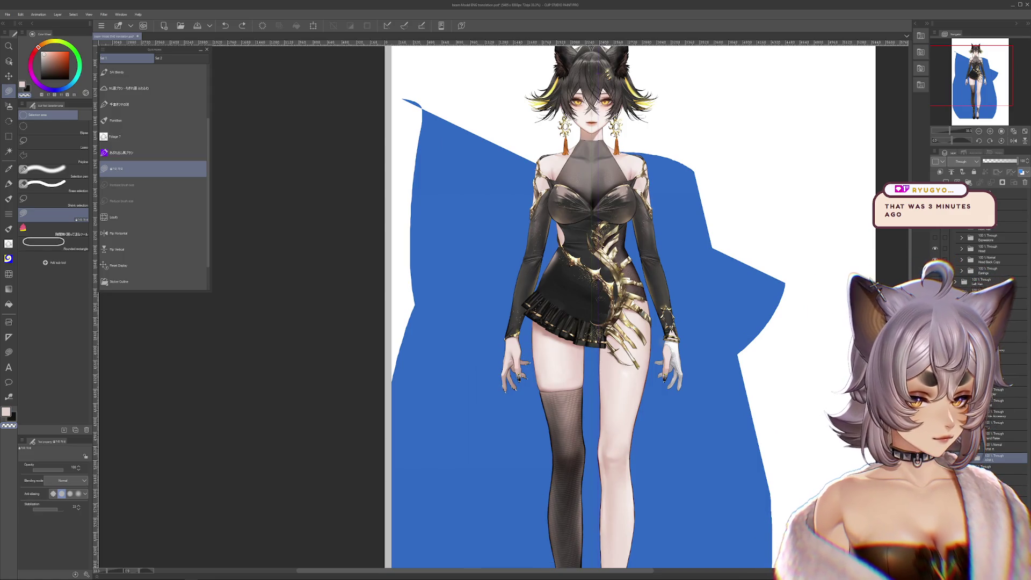
scroll(612, 282, "up", 3)
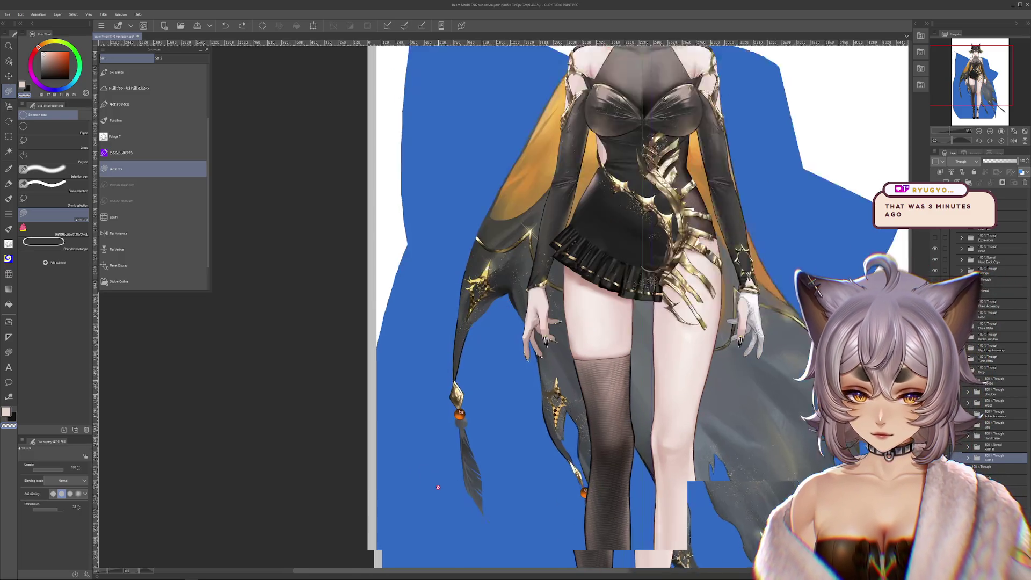
scroll(612, 282, "up", 3)
scroll(612, 282, "up", 2)
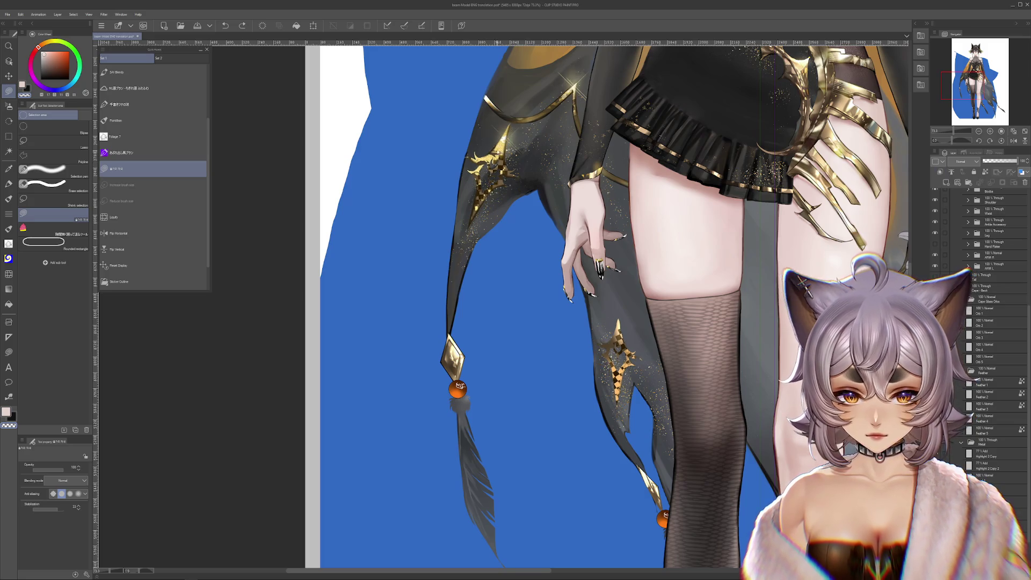
scroll(671, 300, "down", 3)
scroll(670, 300, "down", 3)
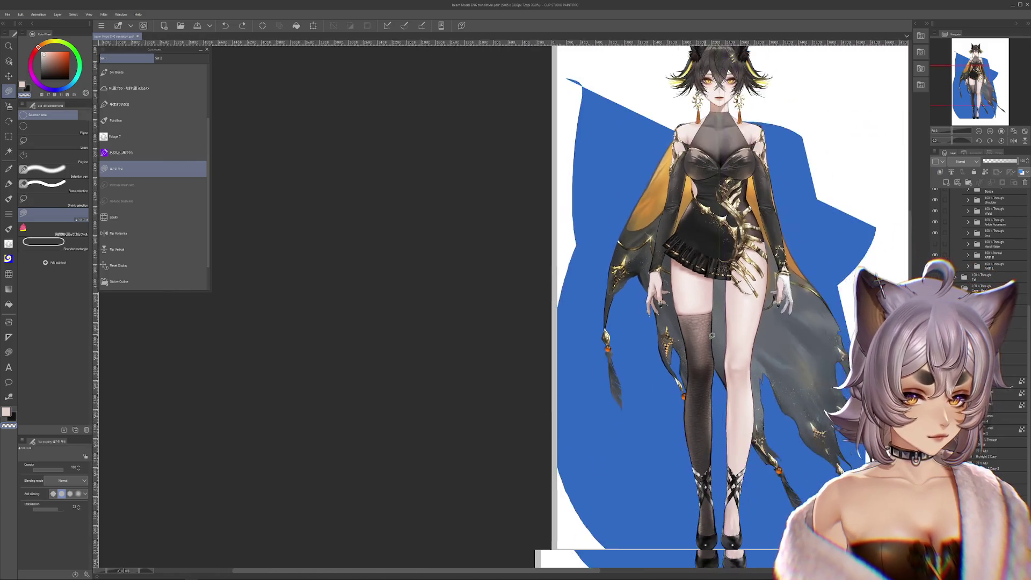
scroll(725, 315, "down", 2)
scroll(750, 318, "down", 1)
Preview the tail, then reveal the thigh tassel ornament and the sun chest emblem layers.
left_click_drag(749, 318, 790, 419)
left_click(935, 250)
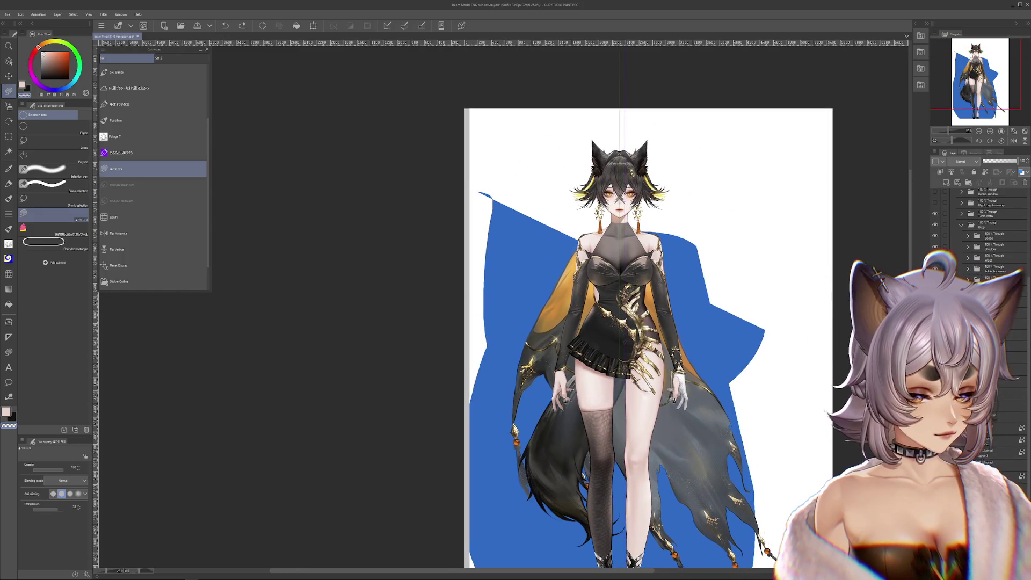
scroll(984, 225, "up", 2)
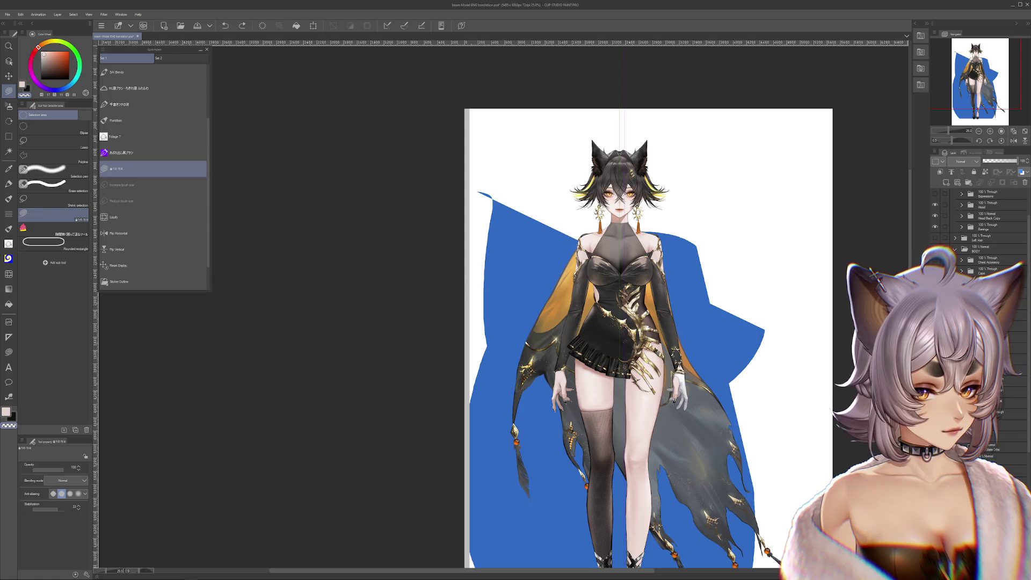
left_click(935, 266)
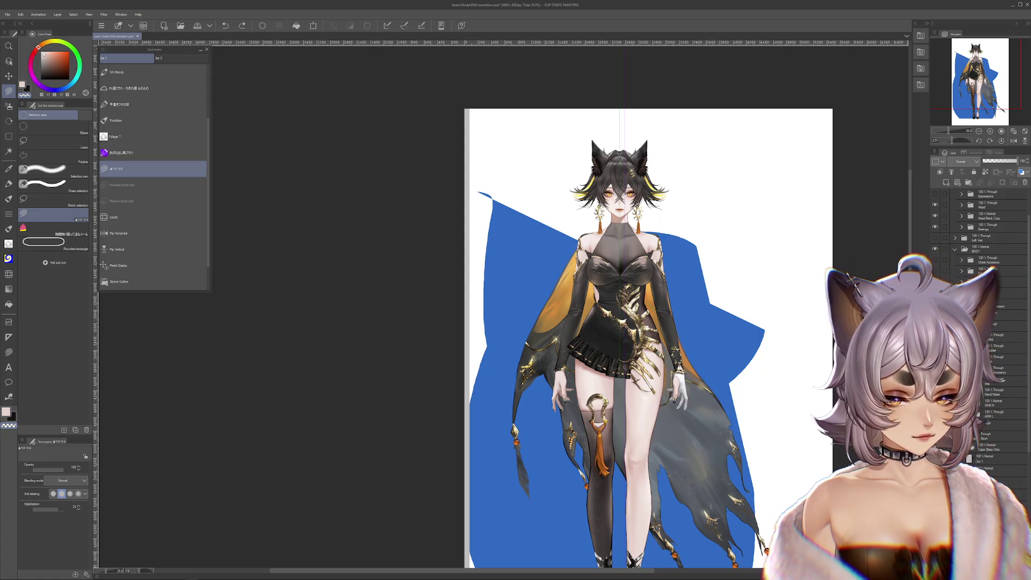
left_click(935, 253)
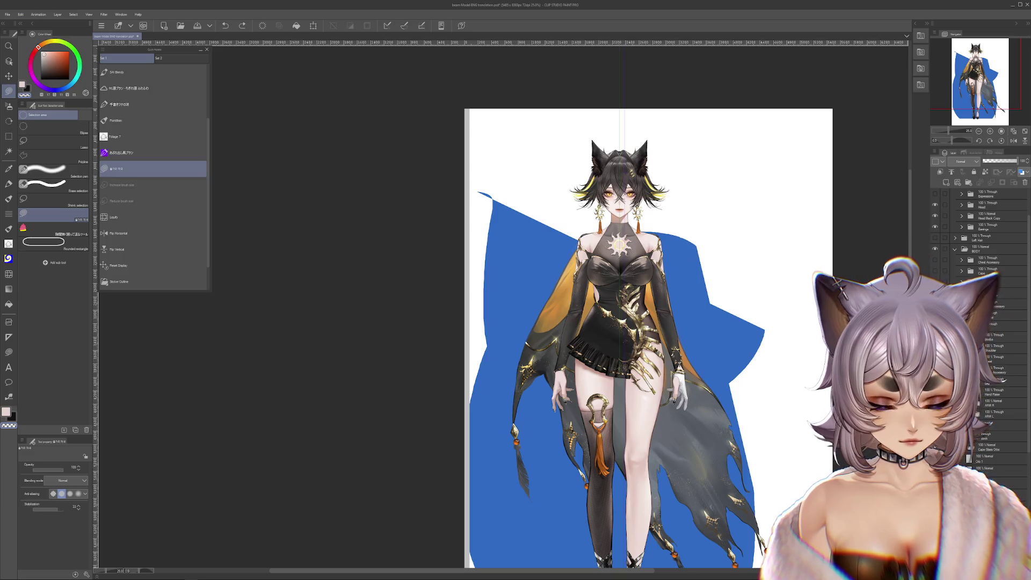
scroll(644, 323, "up", 2)
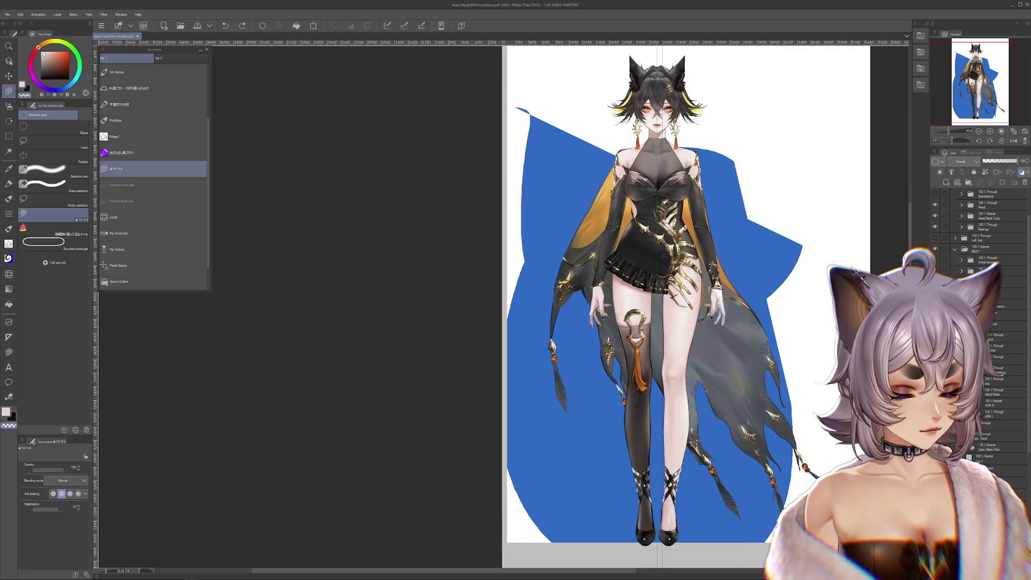
scroll(607, 424, "up", 3)
scroll(608, 424, "up", 3)
scroll(607, 424, "up", 3)
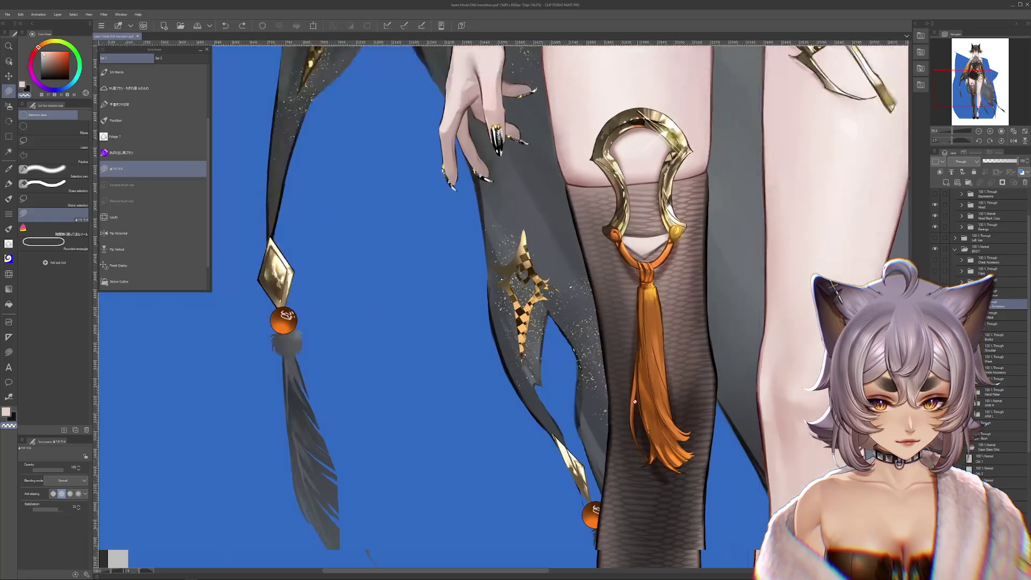
scroll(608, 425, "up", 2)
Try shifting the gold ring ornament down the leg, then undo so it stays in its original spot.
left_click(935, 338)
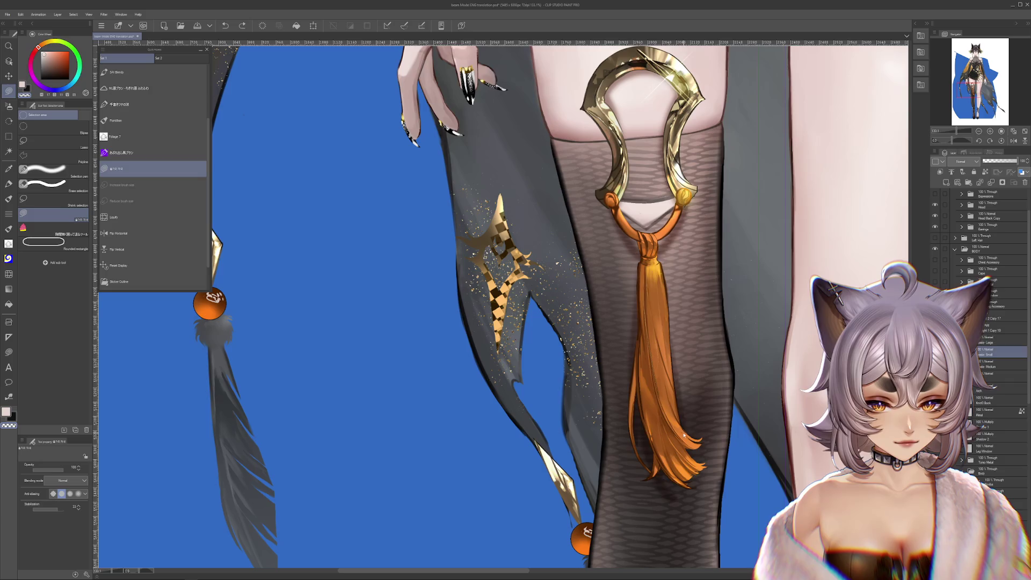
scroll(650, 295, "up", 1)
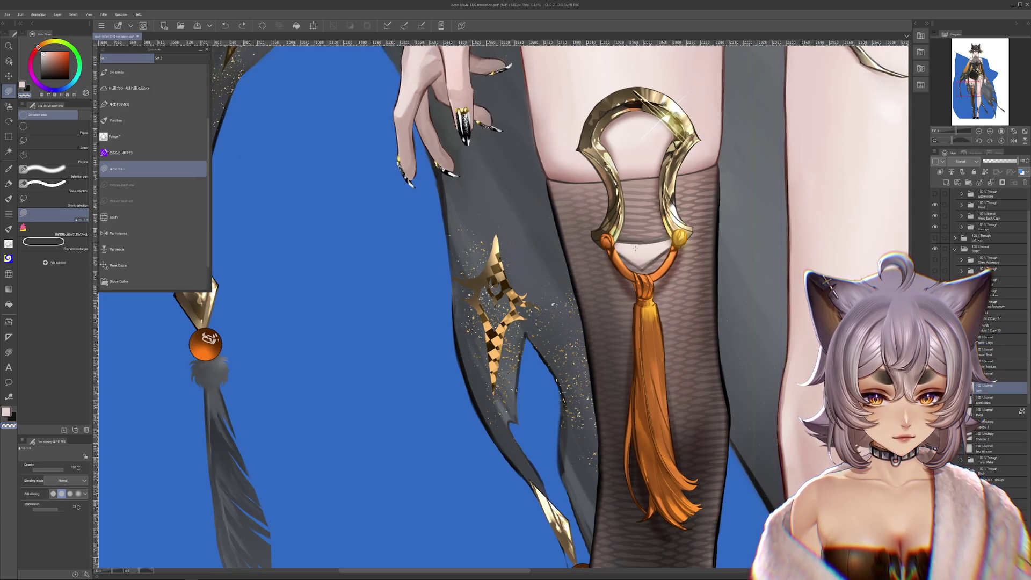
mouse_move(626, 197)
left_mouse_down()
mouse_move(637, 224)
mouse_move(684, 233)
left_mouse_up()
scroll(636, 224, "up", 2)
key("ctrl+z")
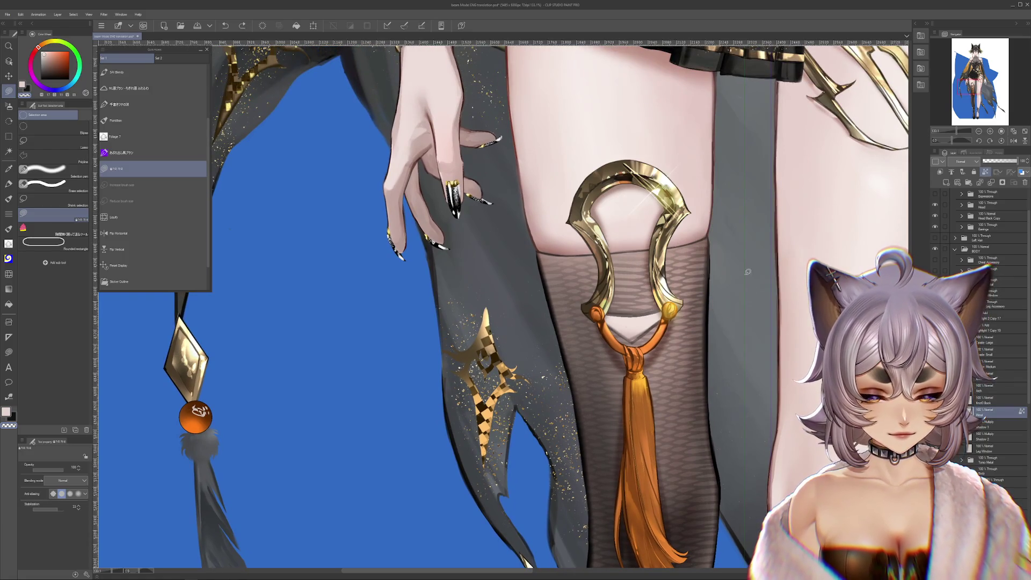
scroll(747, 272, "down", 3)
scroll(747, 271, "down", 3)
scroll(747, 272, "down", 2)
key("ctrl+z")
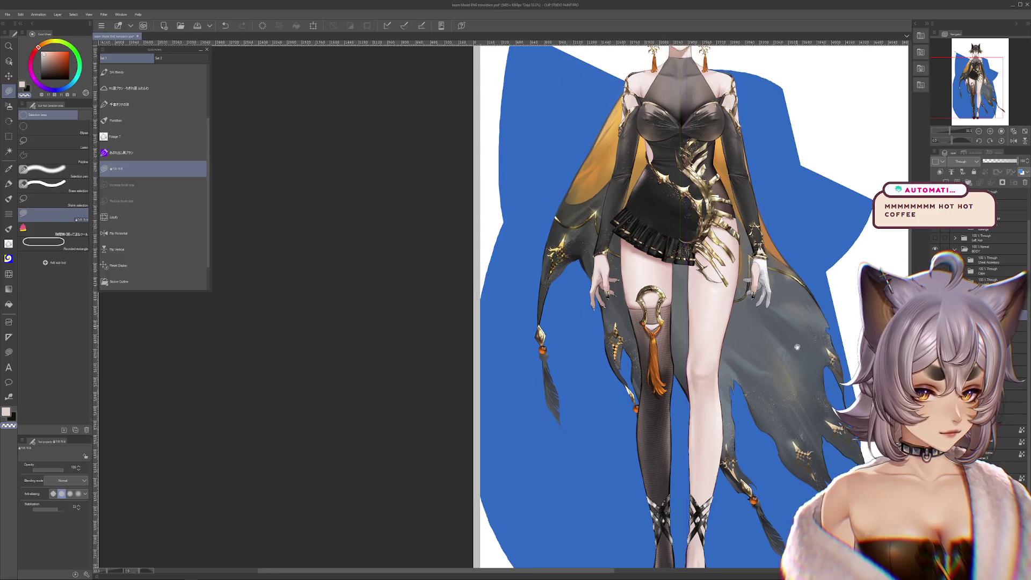
scroll(685, 306, "up", 5)
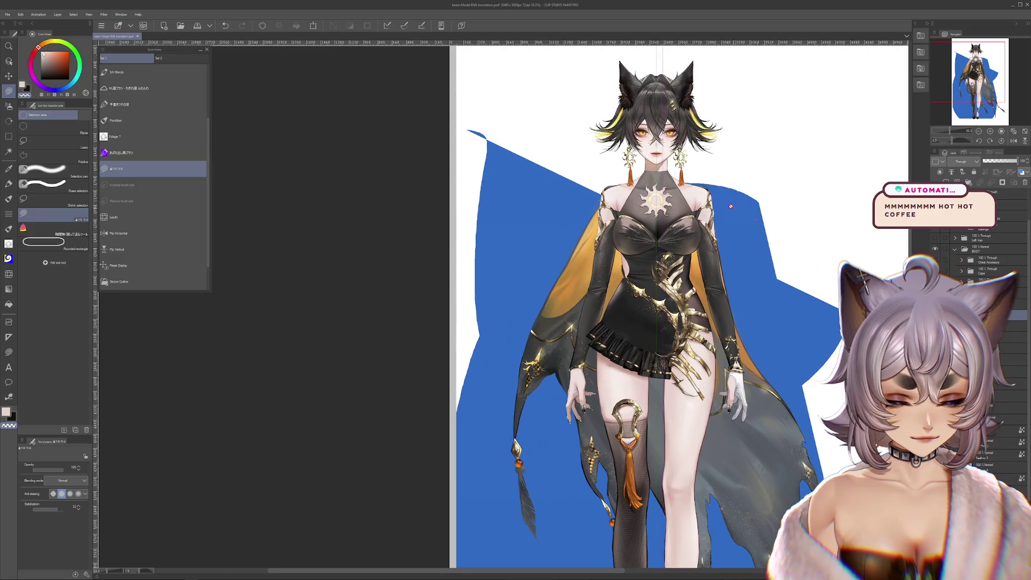
scroll(709, 218, "up", 3)
scroll(692, 243, "up", 3)
scroll(677, 274, "up", 4)
scroll(660, 313, "up", 3)
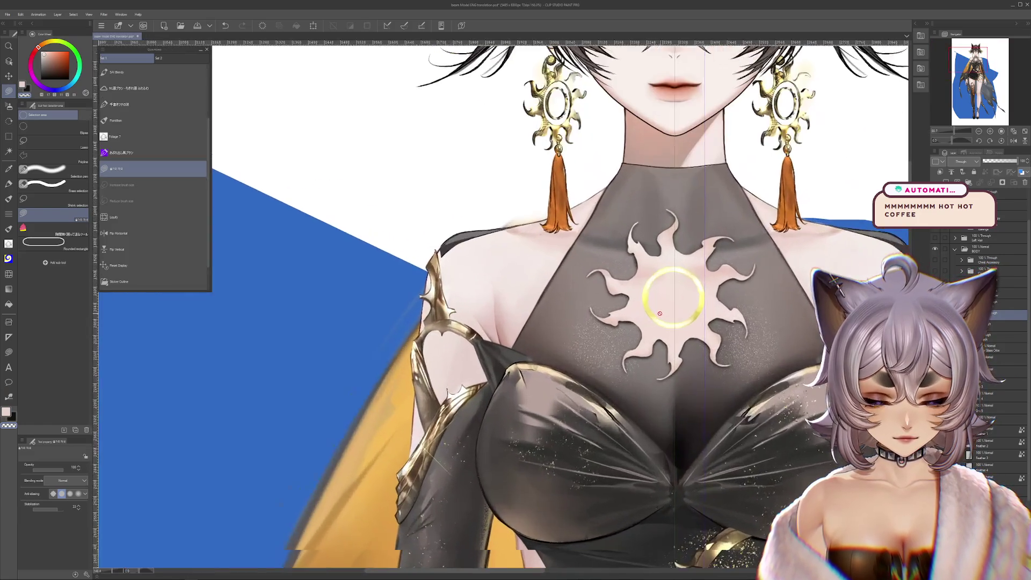
scroll(660, 313, "up", 3)
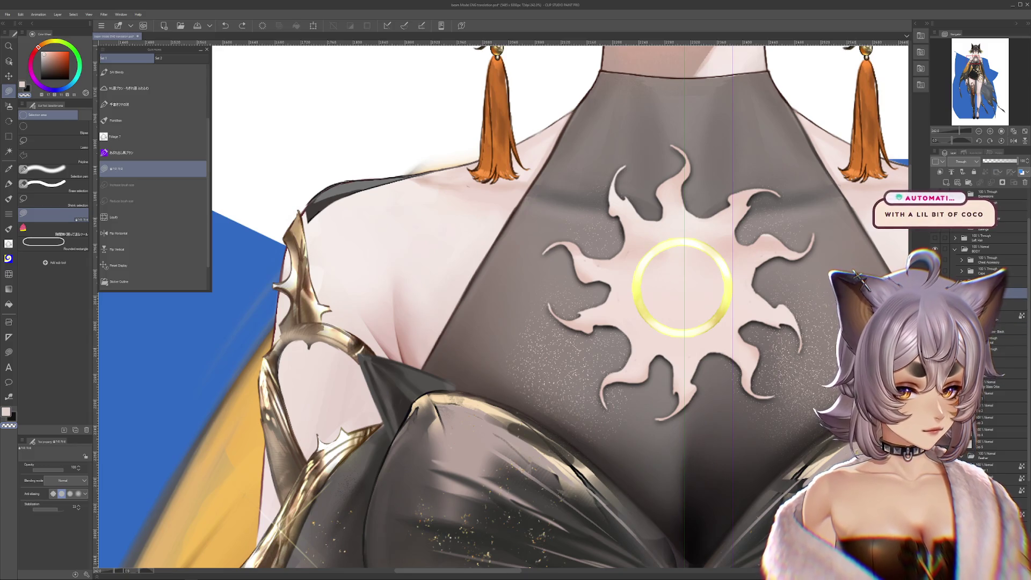
scroll(685, 287, "down", 3)
scroll(686, 286, "down", 3)
scroll(685, 286, "down", 2)
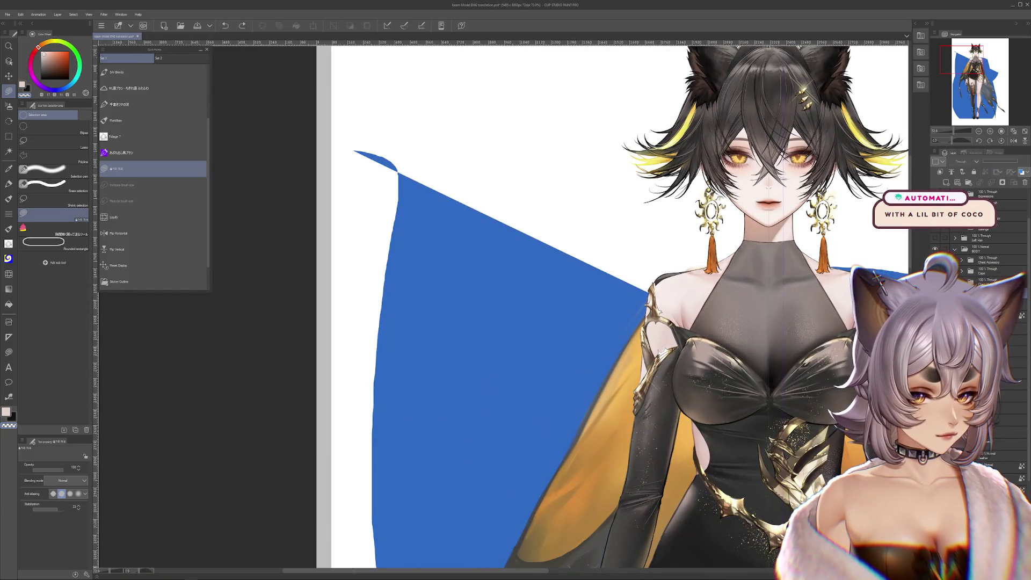
left_click_drag(684, 285, 592, 287)
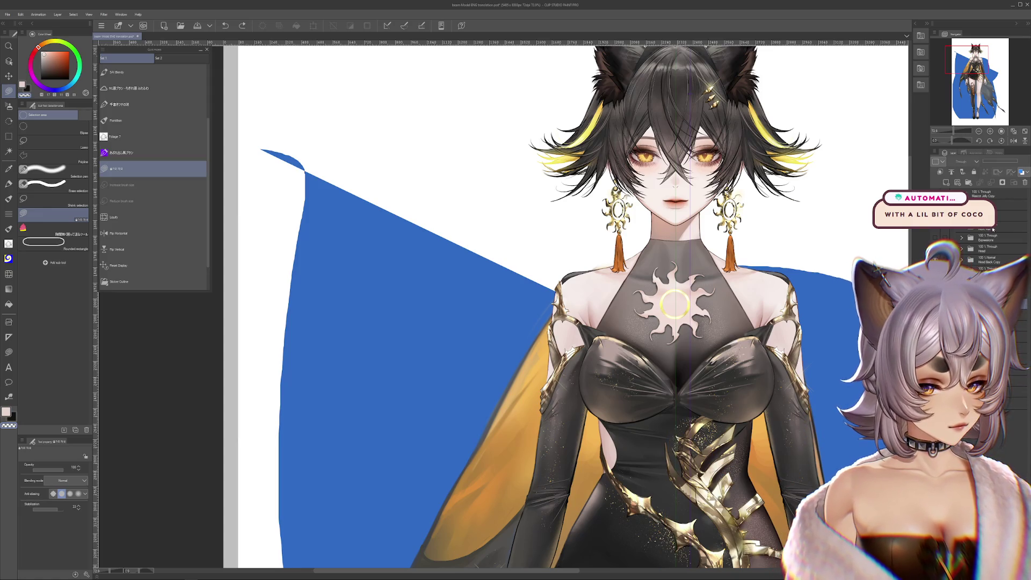
left_click(994, 260)
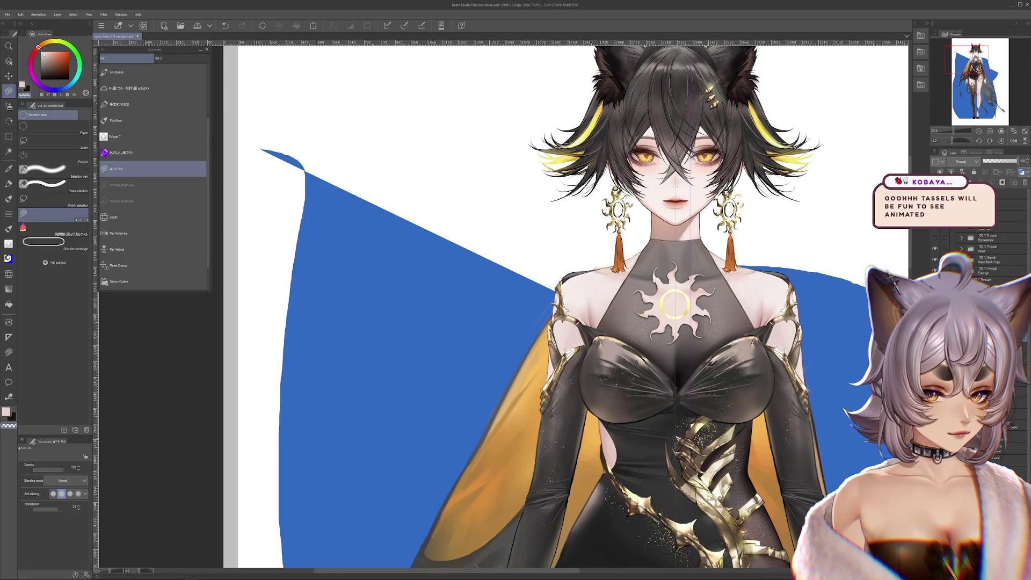
Step through undo/redo to compare the chest ornaments, leaving the orange braided cord and ponytail strand shown.
key("ctrl+z")
key("ctrl+z")
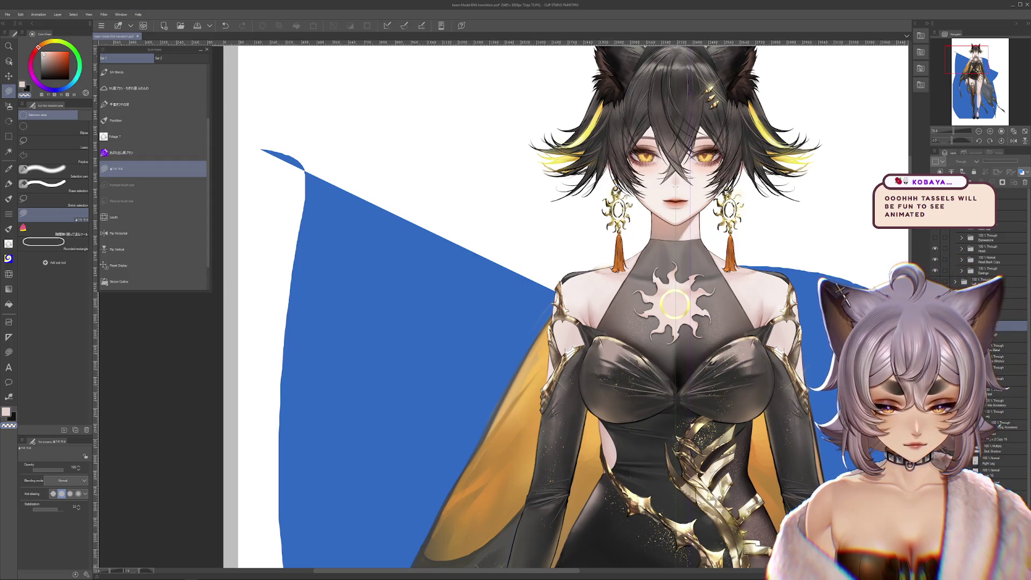
key("ctrl+y")
key("ctrl+z")
key("ctrl+y")
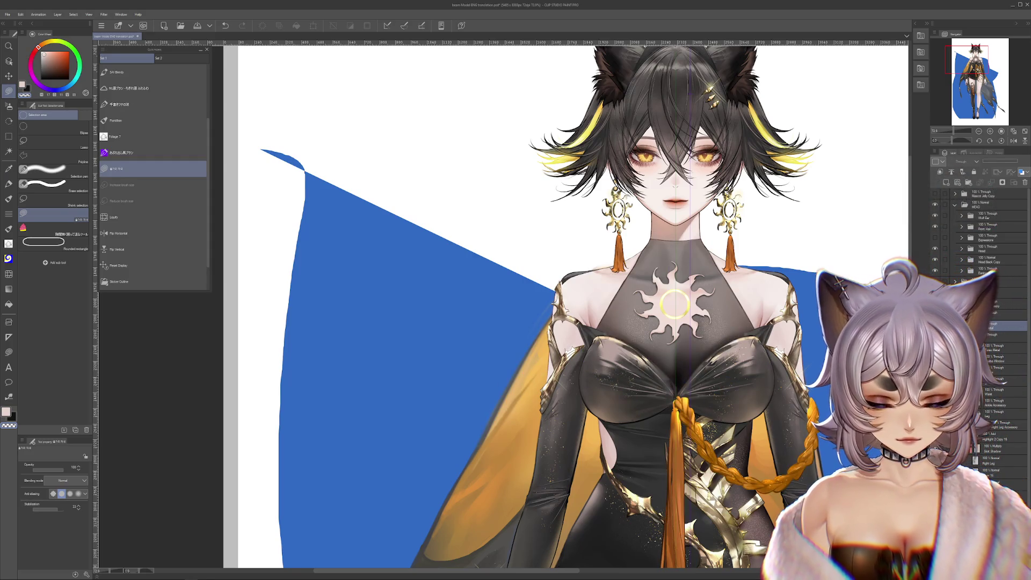
key("ctrl+z")
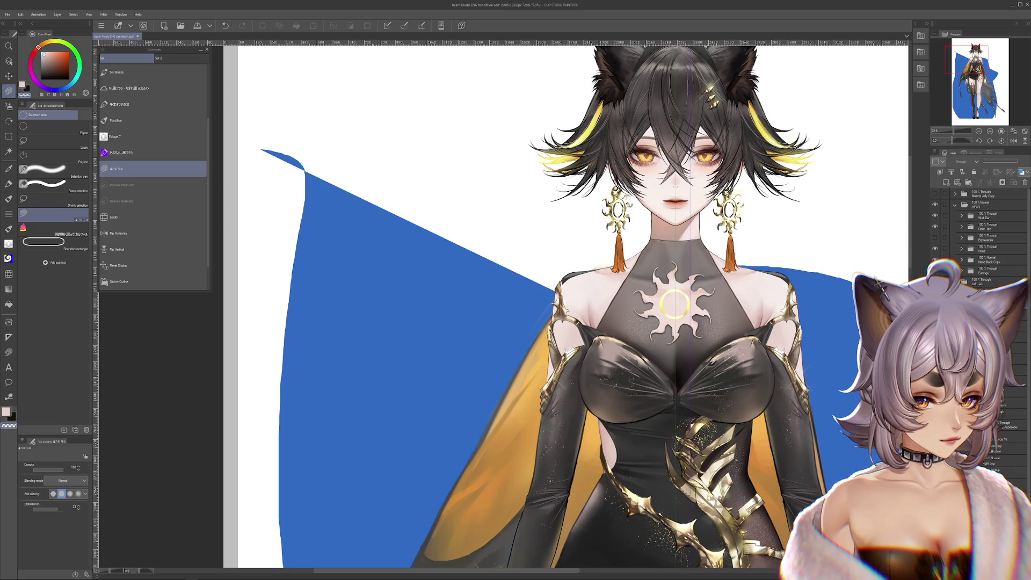
key("ctrl+y")
scroll(564, 306, "up", 3)
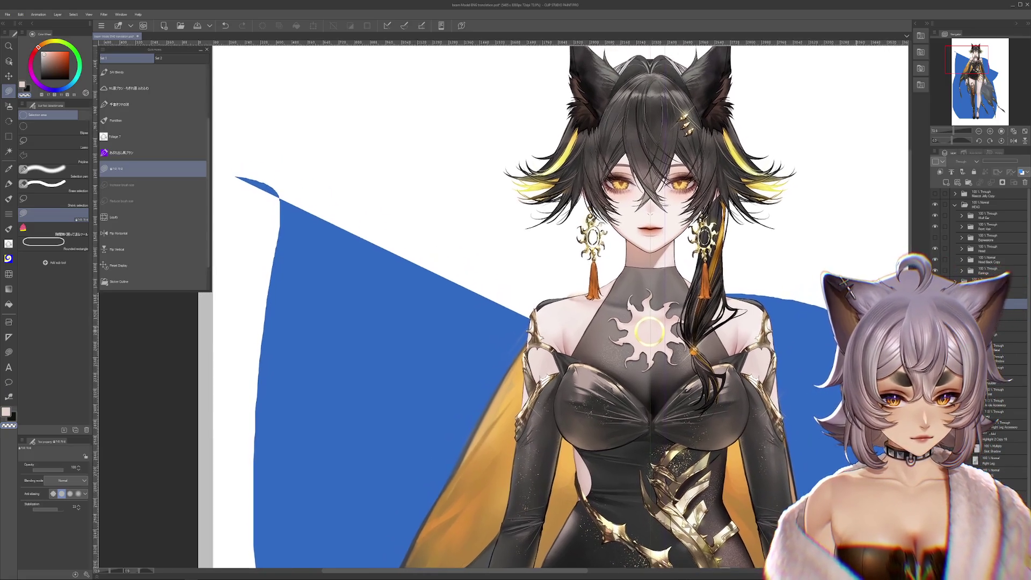
key("ctrl+y")
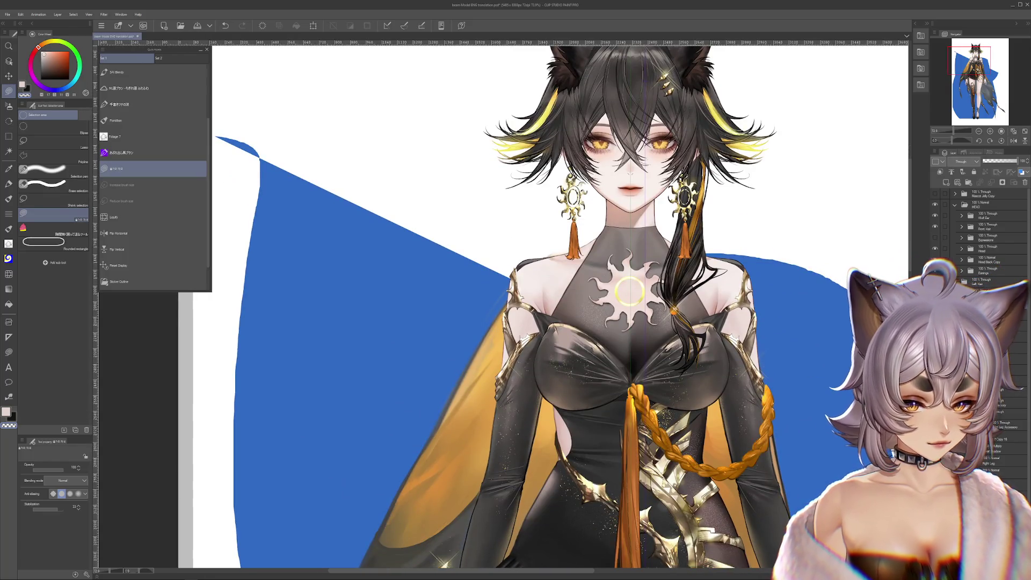
scroll(564, 306, "down", 3)
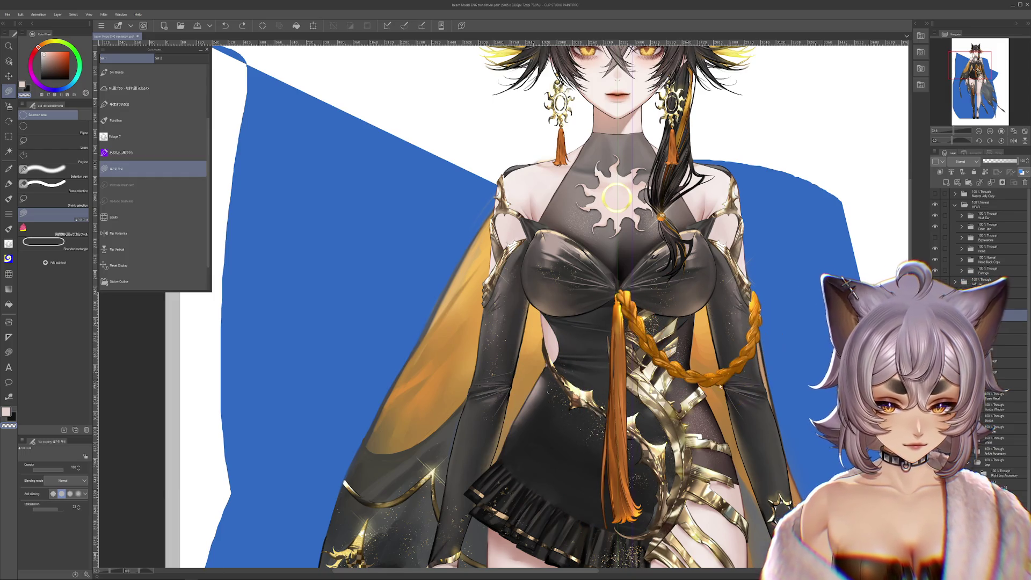
scroll(621, 282, "down", 3)
scroll(620, 282, "down", 2)
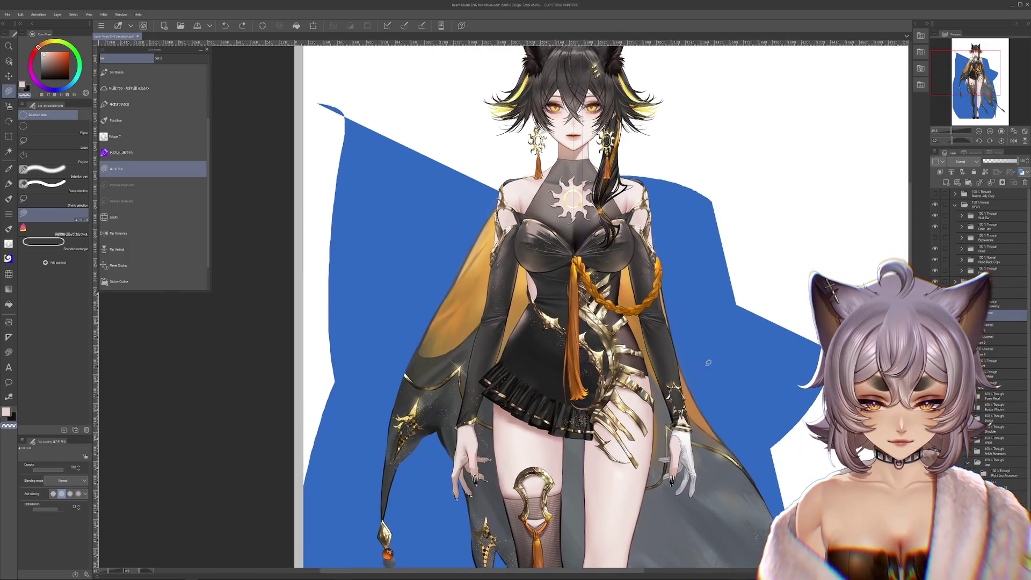
scroll(745, 354, "down", 2)
scroll(745, 353, "up", 2)
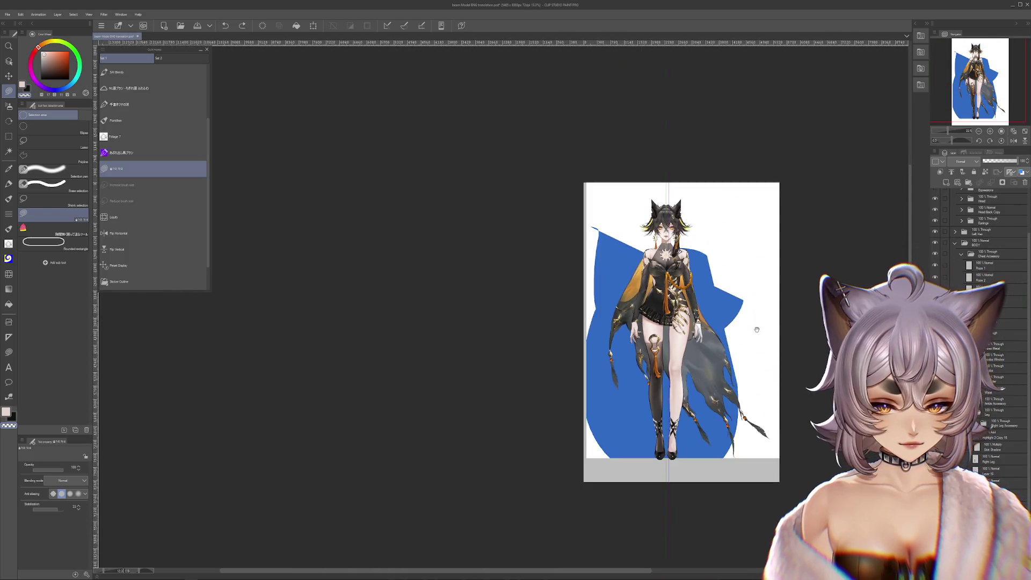
scroll(742, 339, "down", 3)
scroll(742, 339, "up", 1)
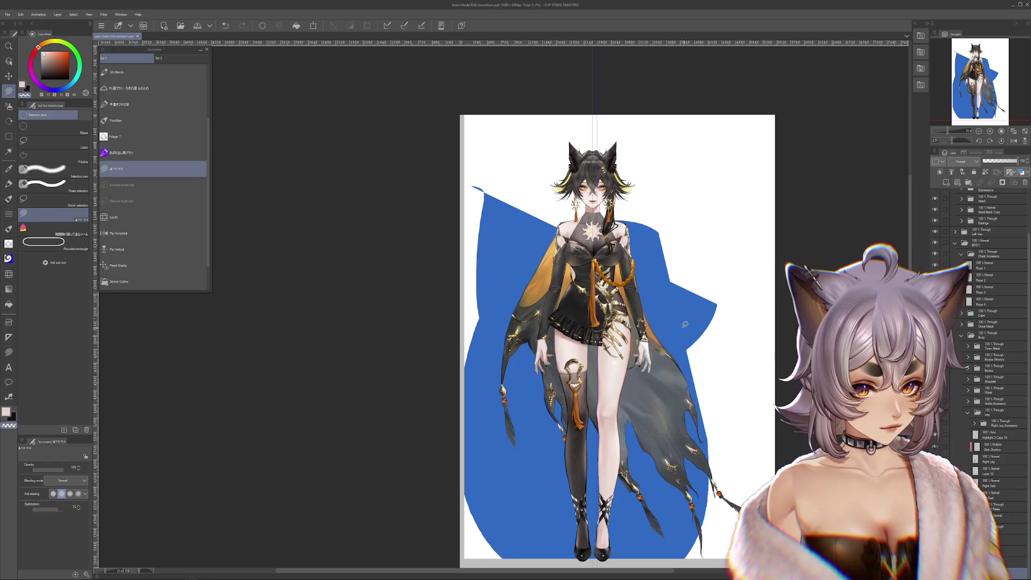
scroll(654, 258, "up", 3)
scroll(654, 258, "up", 2)
scroll(654, 259, "up", 2)
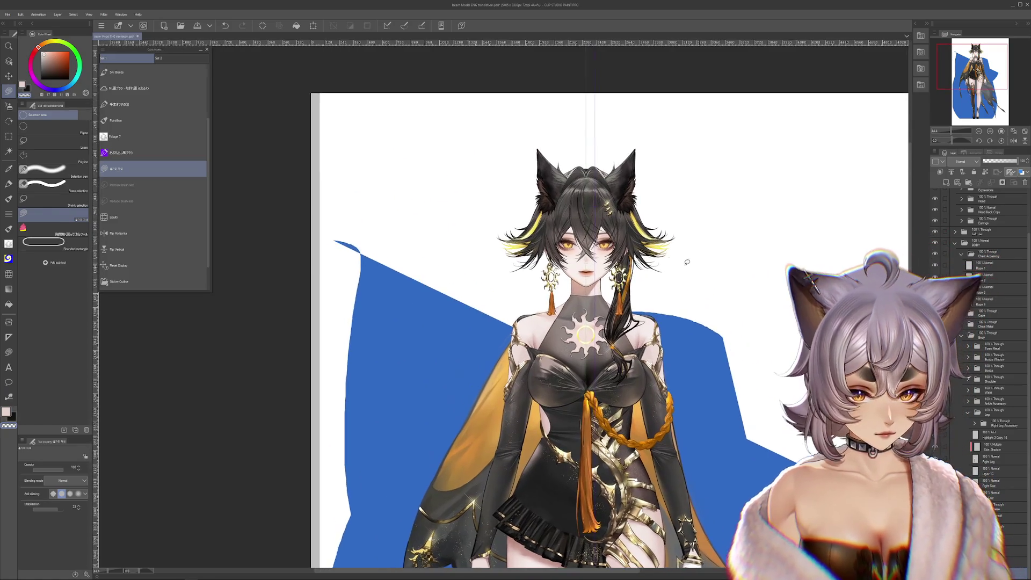
scroll(697, 236, "up", 2)
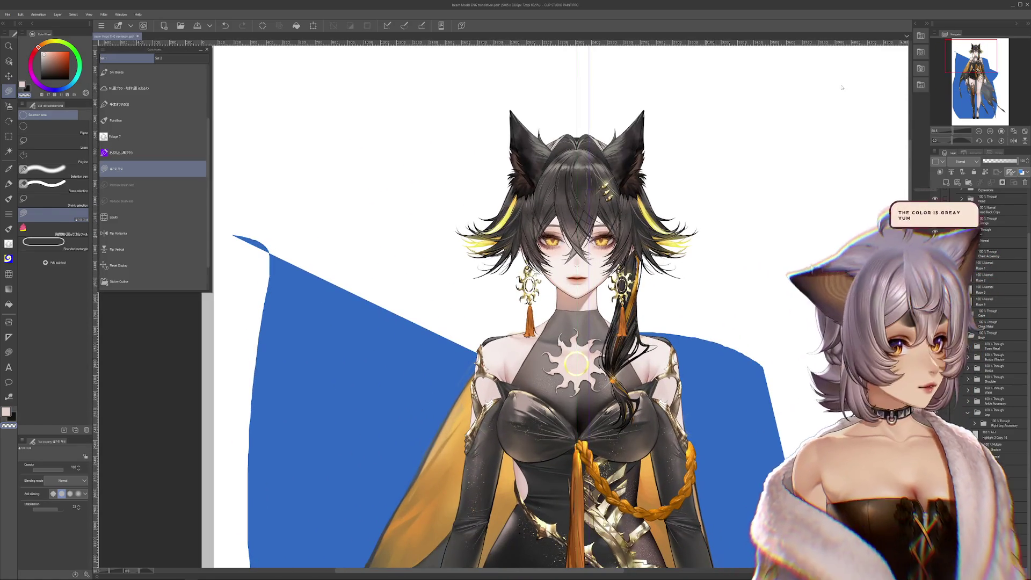